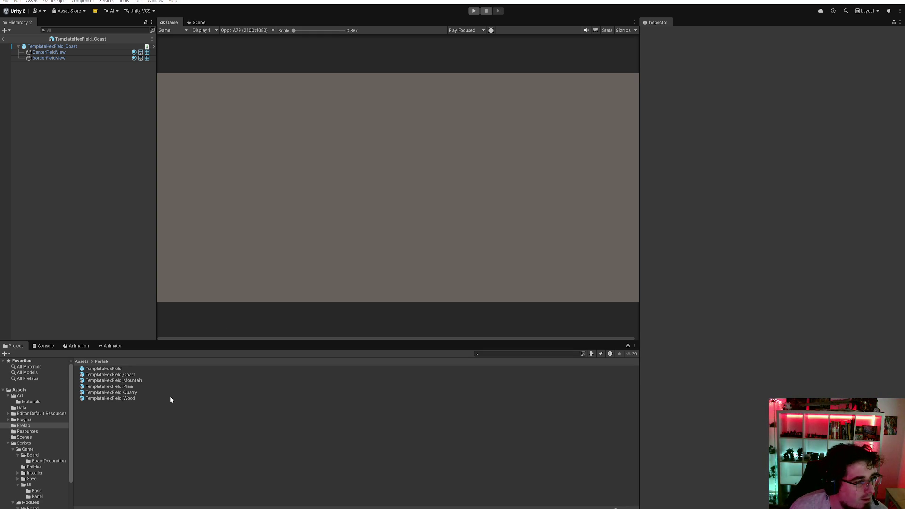
Inspect the TemplateHexField_Quarry prefab, whose ground type is still SAND, then switch to Rider
click(148, 392)
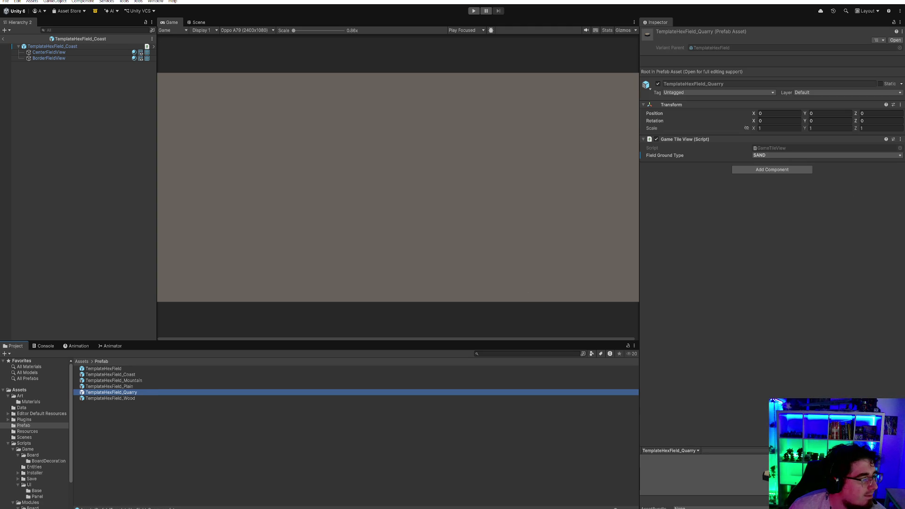
key(alt+Tab)
Rename the SAND entry of the eFieldGroundType enum to QUARRY and return to Unity
double_click(75, 121)
text(QUARRY)
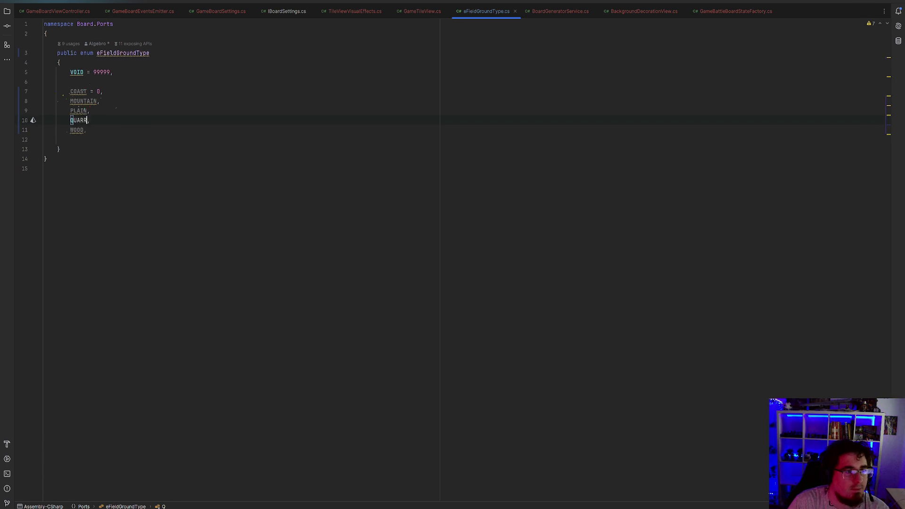
click(87, 130)
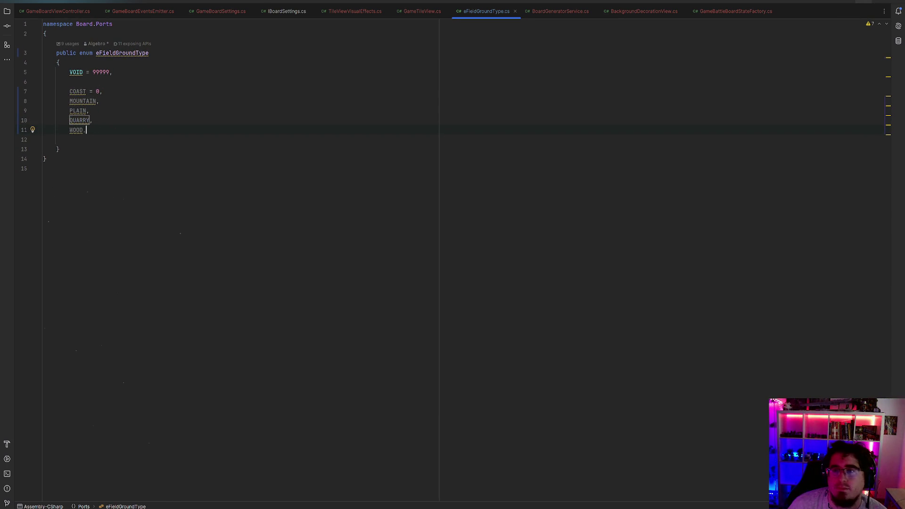
key(alt+Tab)
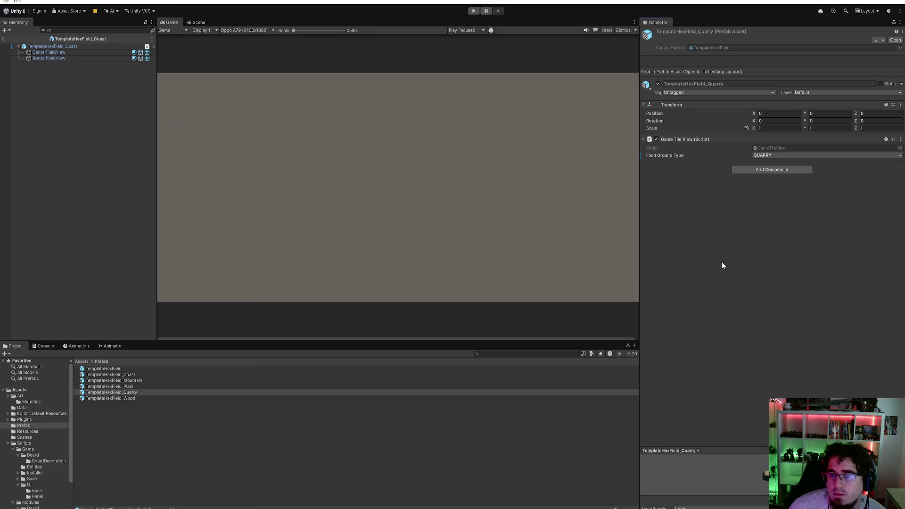
Set TemplateHexField_Wood's Field Ground Type to WOOD, leave prefab mode and save the WorldGame scene
click(123, 399)
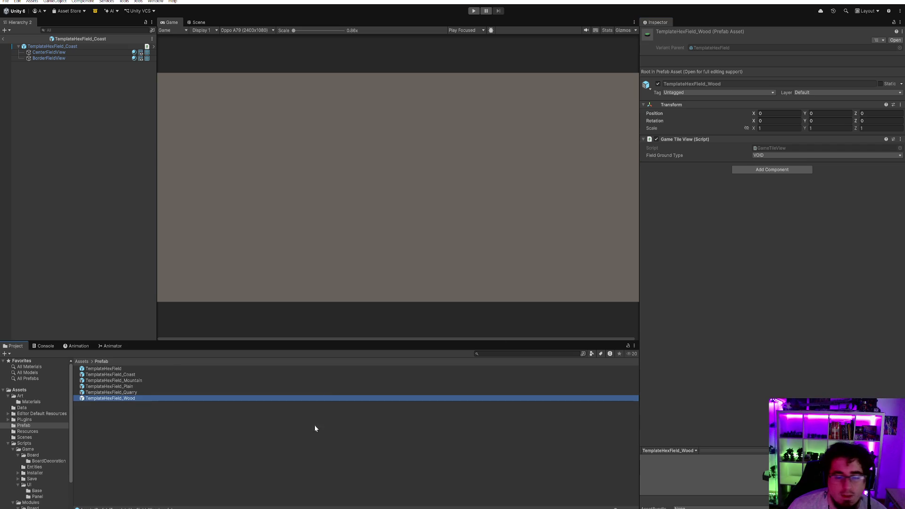
click(769, 155)
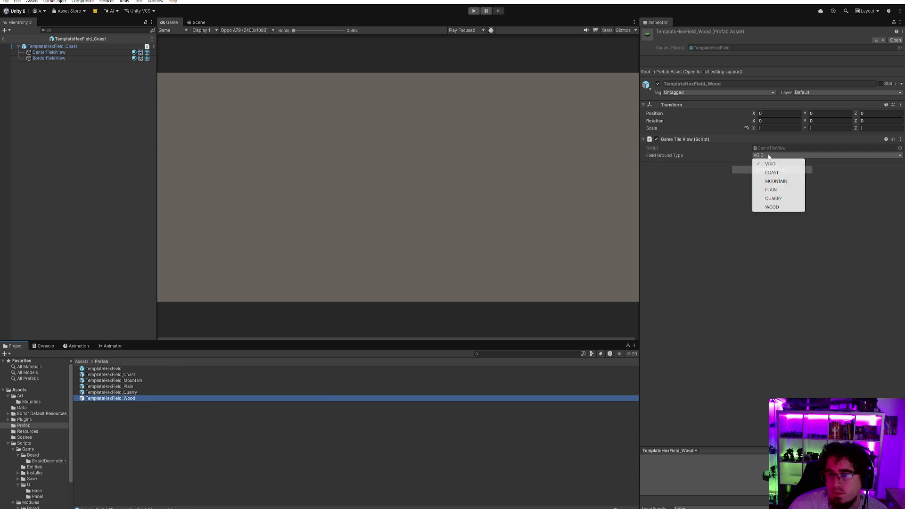
click(772, 207)
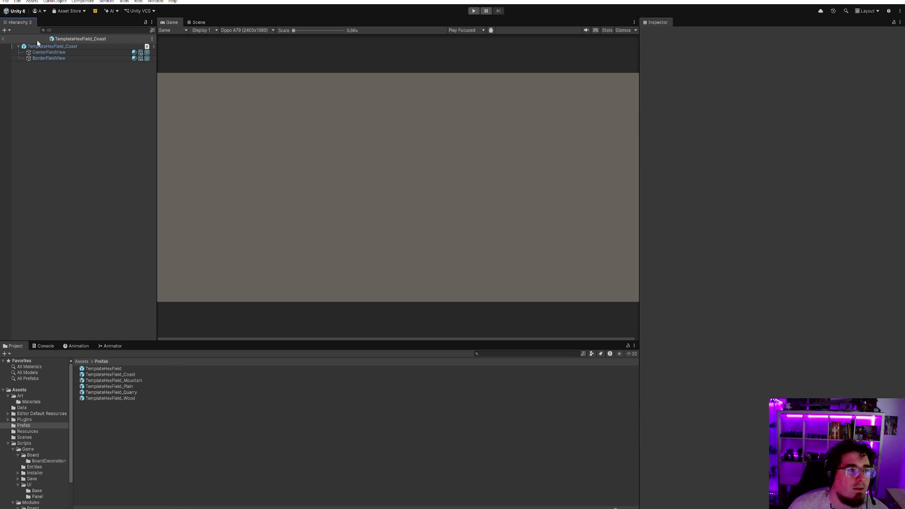
click(4, 39)
key(ctrl+s)
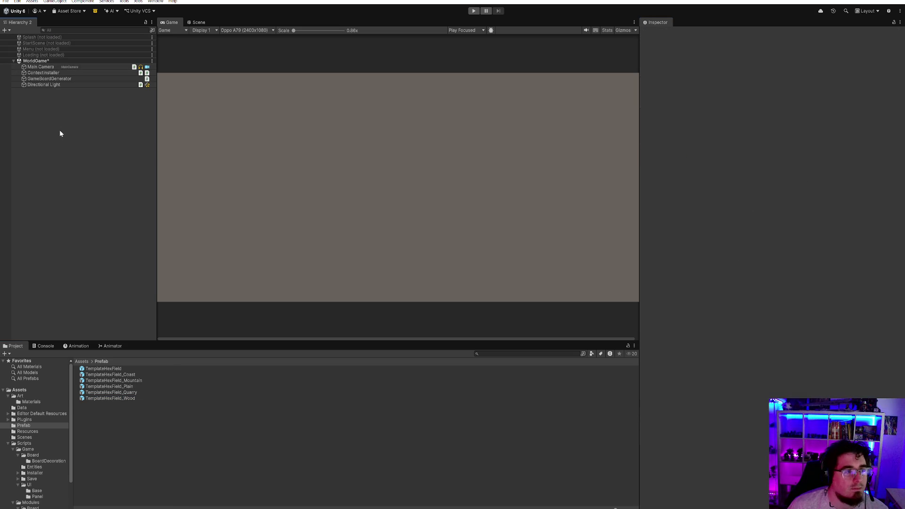
Select GameBoardGenerator, try generating a board, and check the Console for the resulting error
click(52, 81)
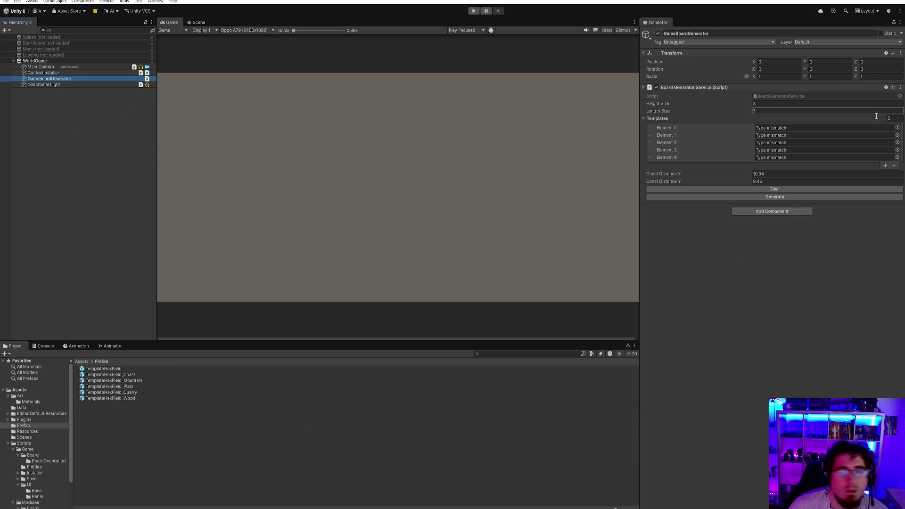
click(776, 197)
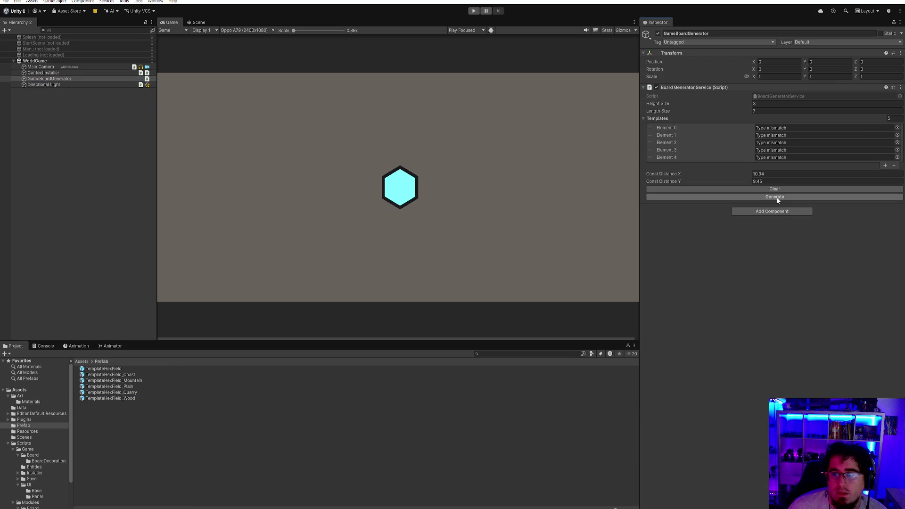
click(42, 346)
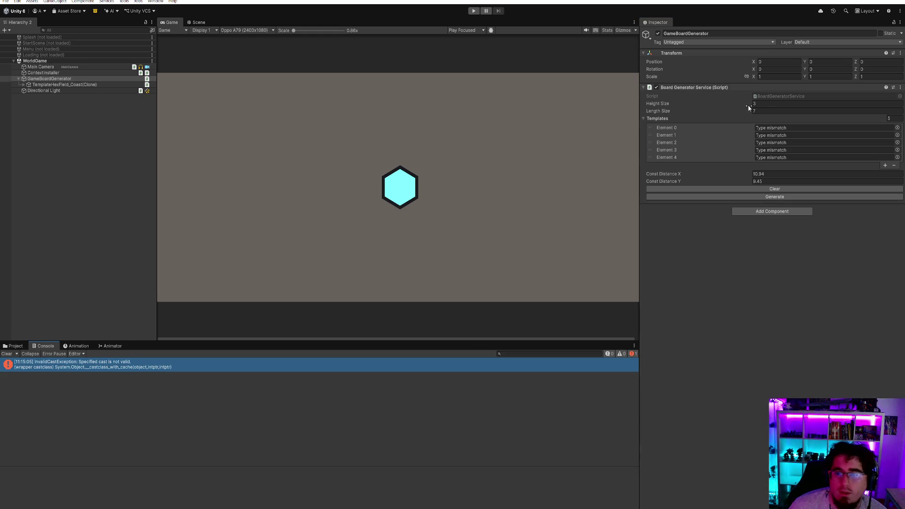
click(897, 128)
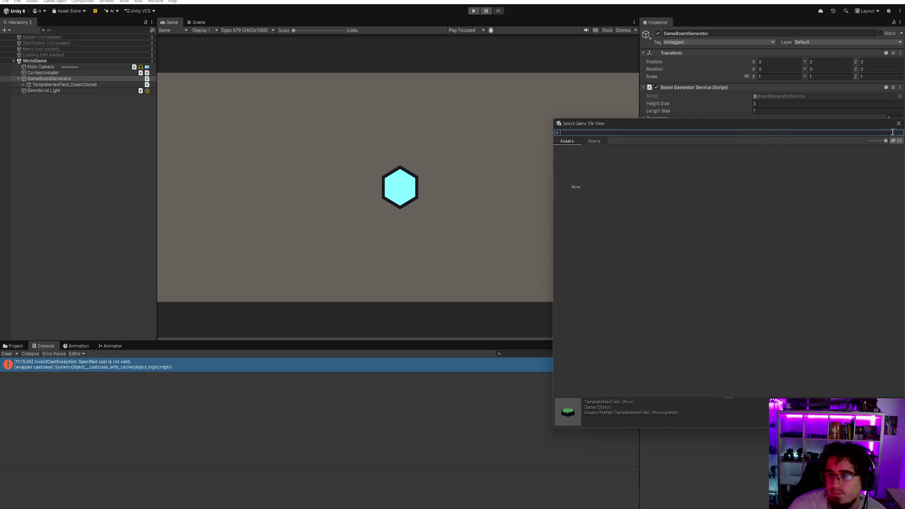
click(898, 123)
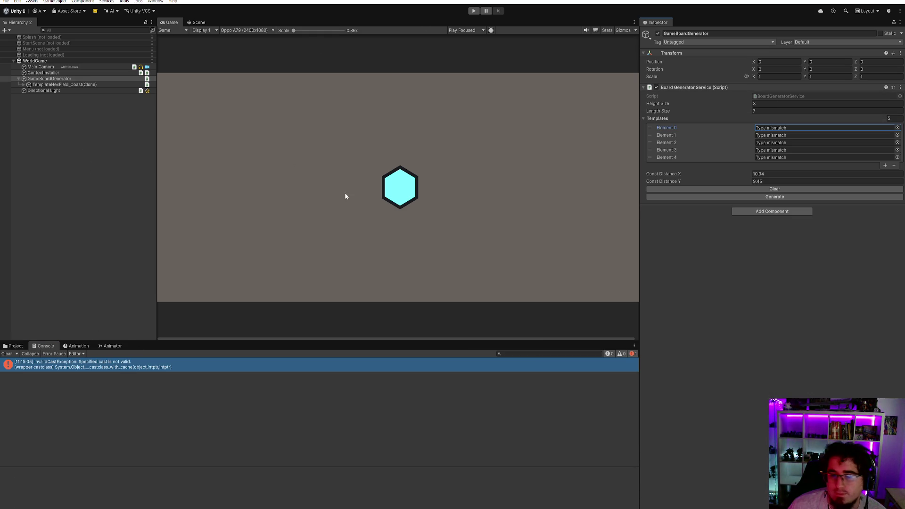
click(13, 346)
Assign the Coast, Mountain, Plain, Quarry and Wood prefabs to Templates Elements 0–4
mouse_move(113, 374)
mouse_down()
mouse_move(140, 373)
mouse_move(818, 127)
mouse_up()
mouse_move(140, 380)
mouse_down()
mouse_move(820, 146)
mouse_move(819, 135)
mouse_up()
mouse_move(144, 386)
mouse_down()
mouse_move(188, 384)
mouse_move(825, 142)
mouse_up()
mouse_move(118, 392)
mouse_down()
mouse_move(165, 388)
mouse_move(818, 150)
mouse_up()
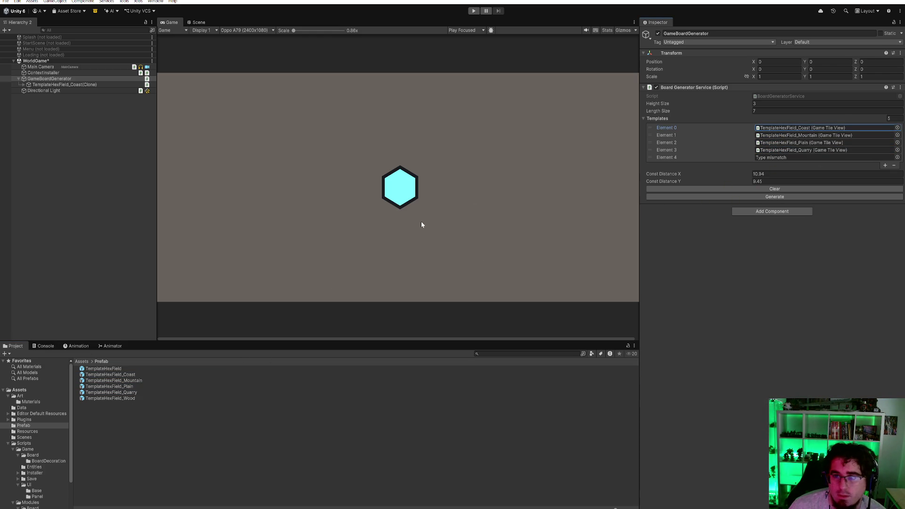
mouse_move(123, 400)
mouse_down()
mouse_move(508, 309)
mouse_move(824, 158)
mouse_up()
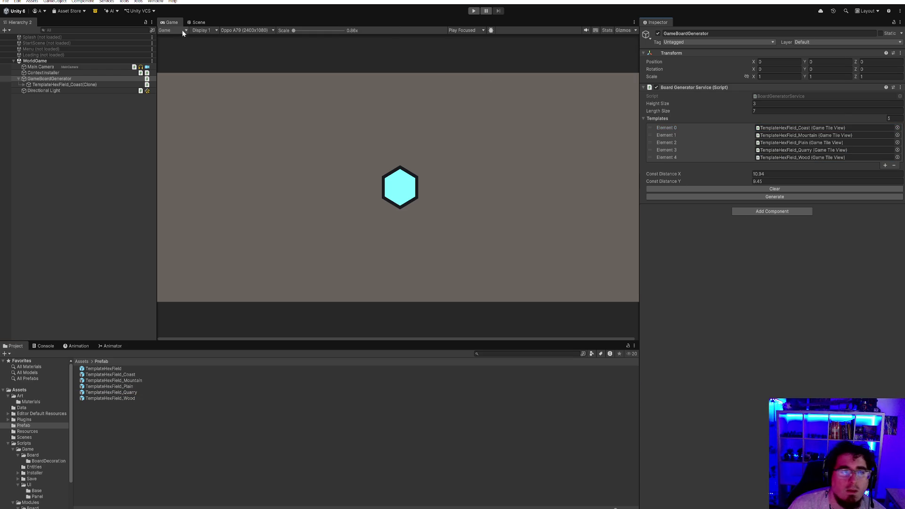
Clear the old single tile and generate the full multicoloured hex board
click(796, 189)
click(782, 197)
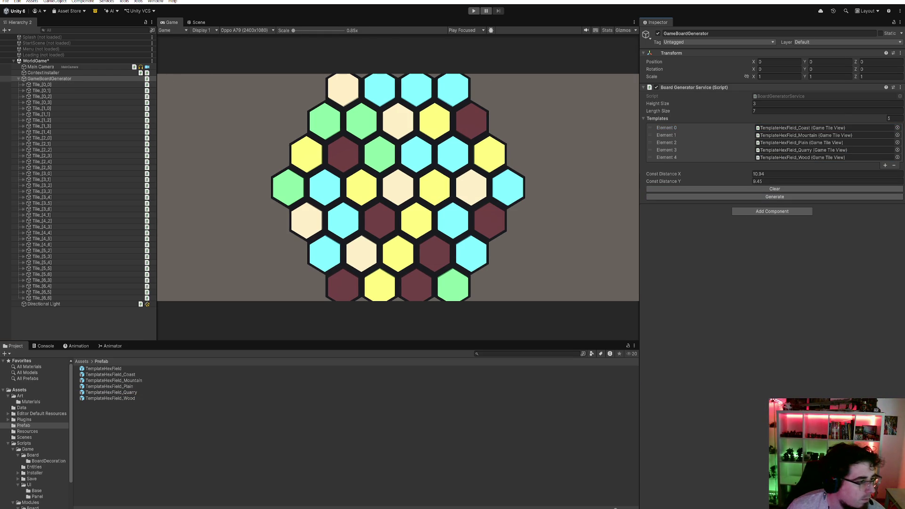
key(alt+Tab)
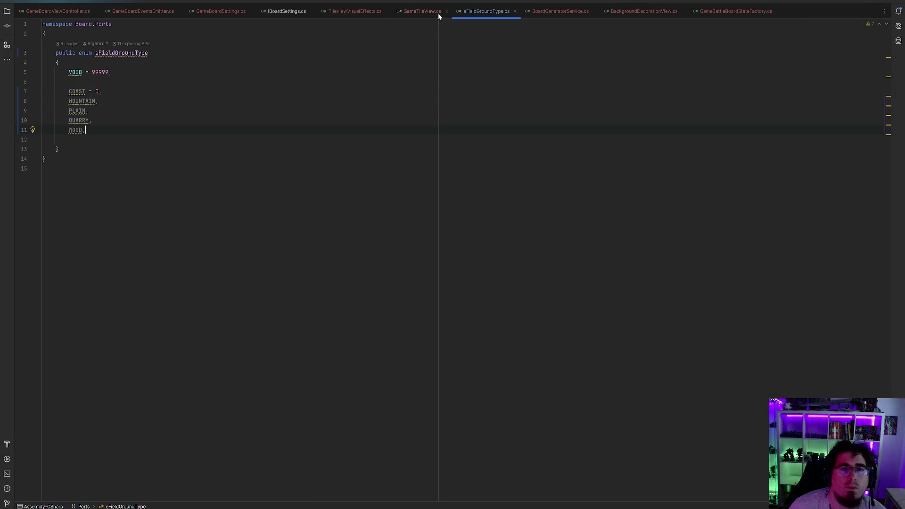
Review the tile-naming line in BoardGeneratorService.cs's GenerateBoard method, then return to Unity
click(538, 14)
scroll(276, 230, down, 5)
click(273, 354)
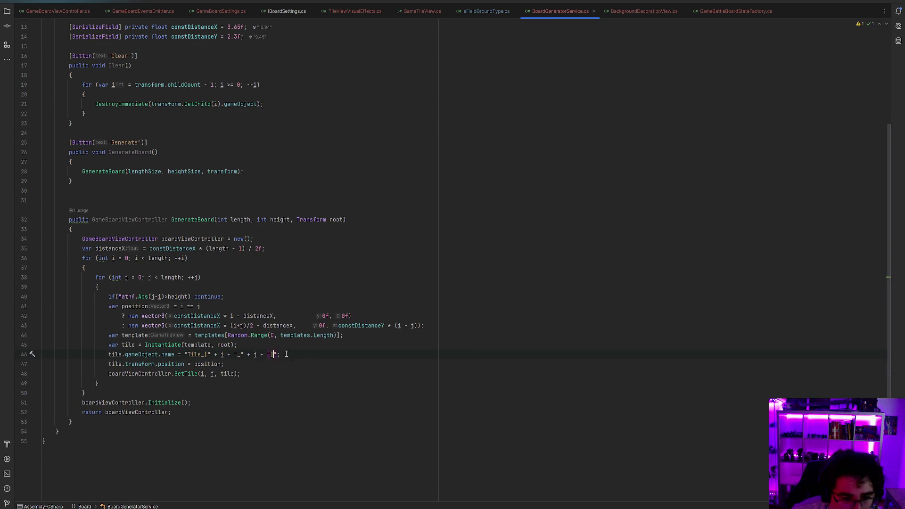
key(alt+Tab)
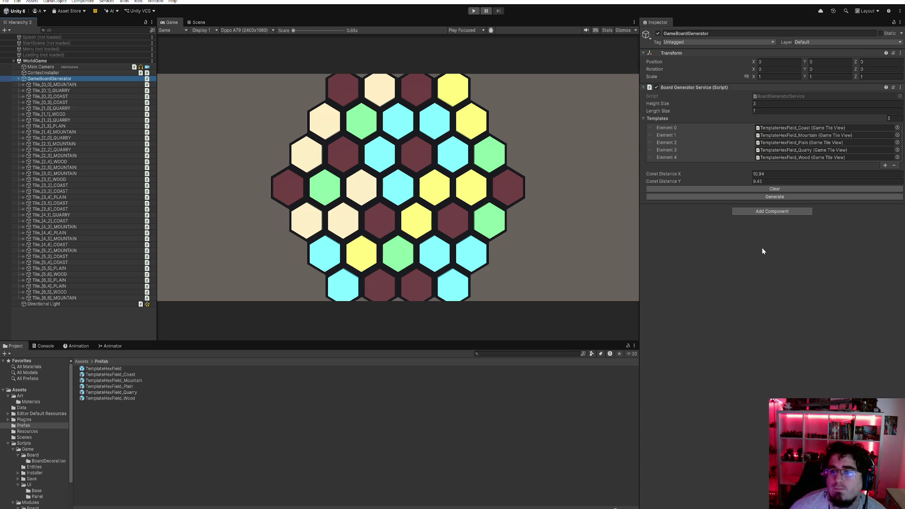
Show the Console output, then switch to the Scene view of the hex board
click(43, 347)
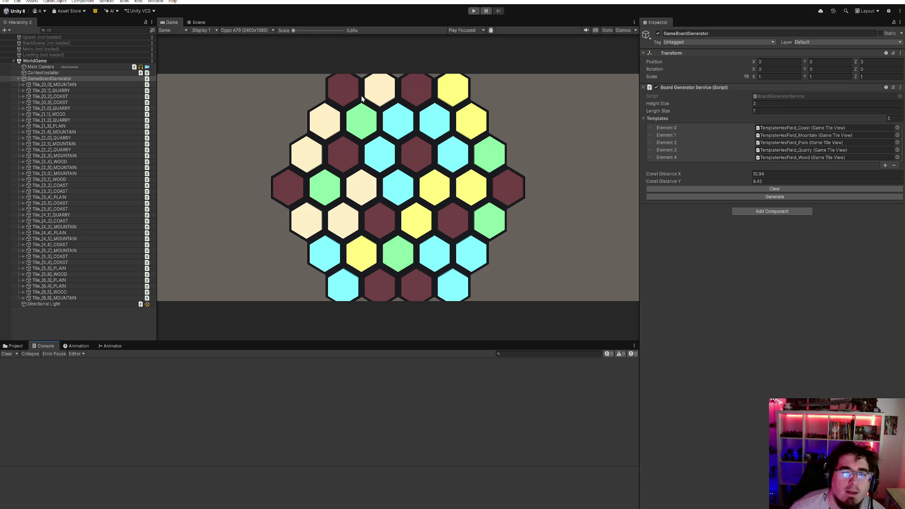
click(197, 22)
Frame the hex board with F, then pan and zoom across its rows
key(f)
scroll(423, 199, up, 5)
mouse_move(419, 194)
mouse_down()
mouse_move(400, 249)
mouse_move(244, 191)
mouse_move(325, 147)
mouse_up()
scroll(327, 146, up, 2)
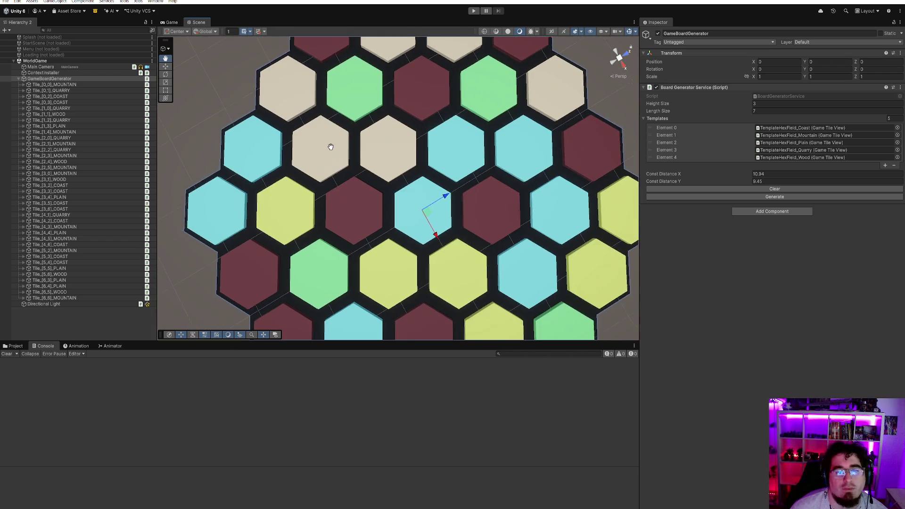
scroll(361, 136, down, 2)
scroll(361, 136, down, 3)
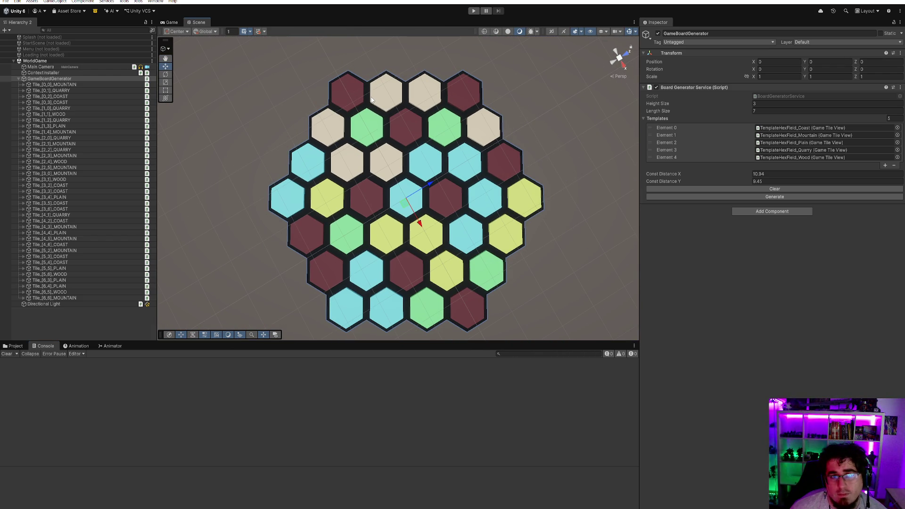
scroll(358, 134, up, 5)
mouse_move(358, 134)
mouse_down()
mouse_move(409, 306)
mouse_move(364, 226)
mouse_up()
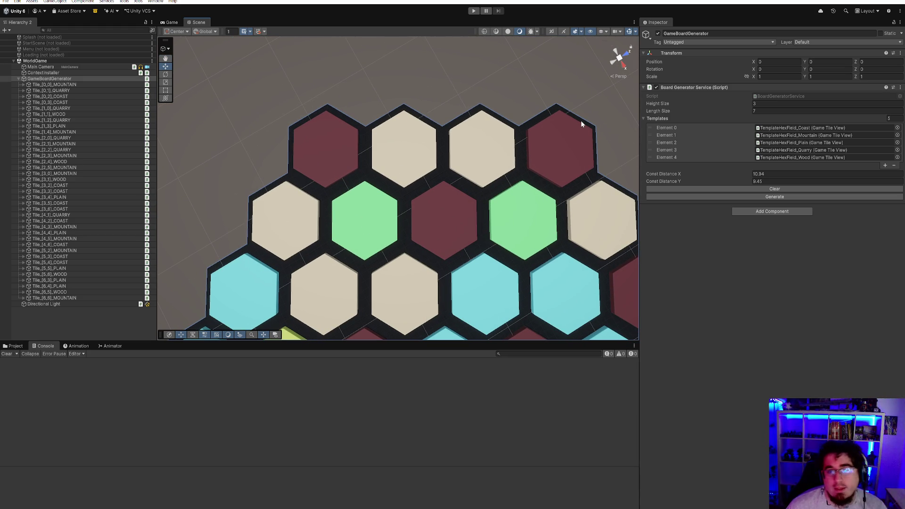
mouse_move(585, 162)
mouse_down()
mouse_move(511, 146)
mouse_move(494, 158)
mouse_up()
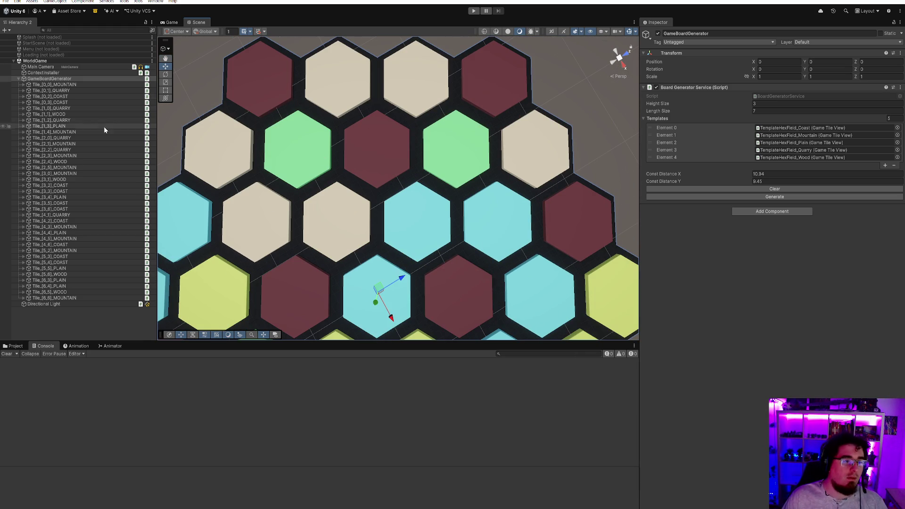
Expand Tile_[0,0]_MOUNTAIN to see its CenterFieldView and BorderFieldView children, then collapse it
click(24, 86)
click(23, 85)
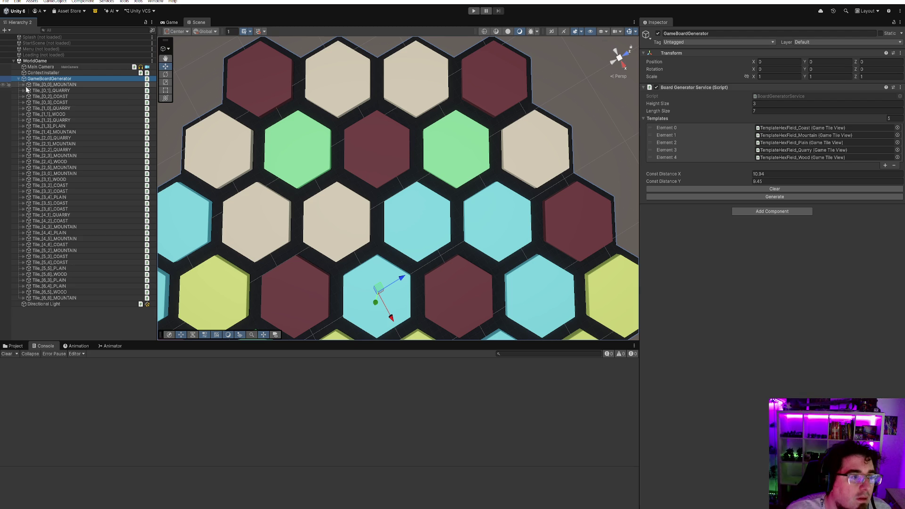
click(21, 86)
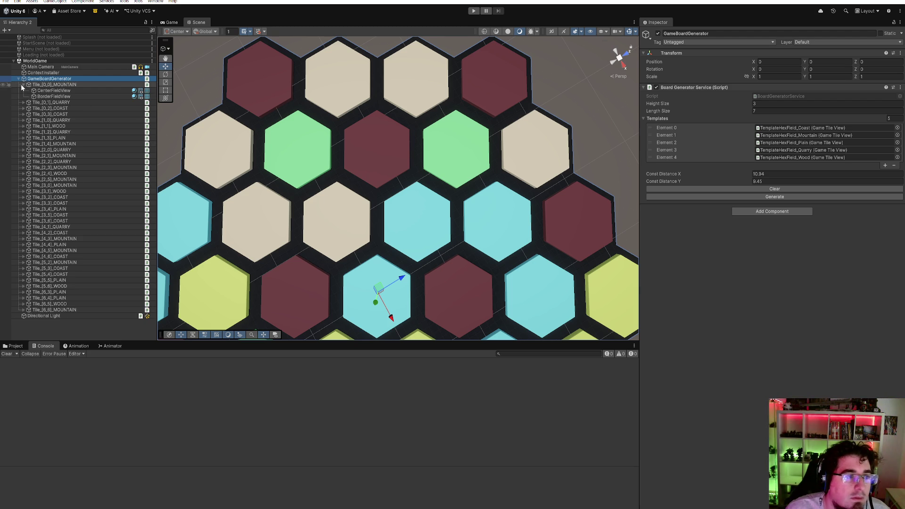
click(20, 84)
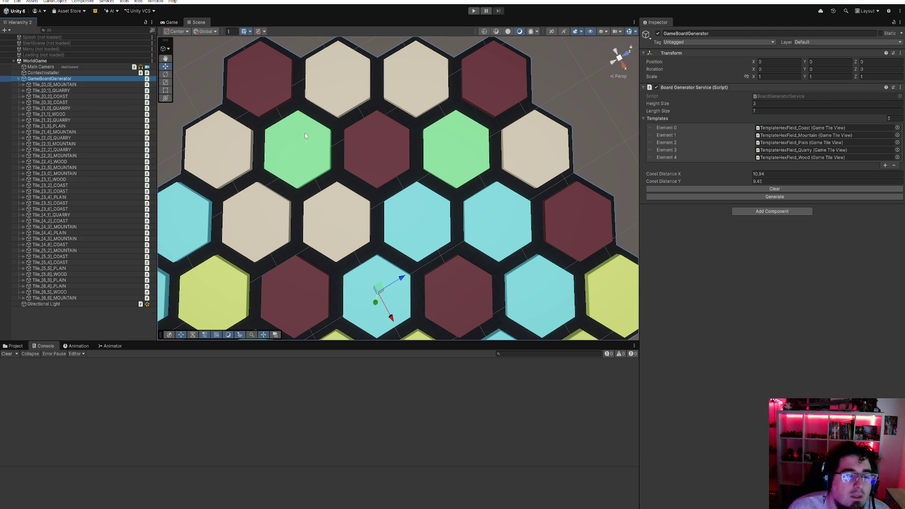
Pan the board further with the Move tool active, then switch to GameBoardViewController.cs in Rider
drag(307, 137, 380, 138)
key(w)
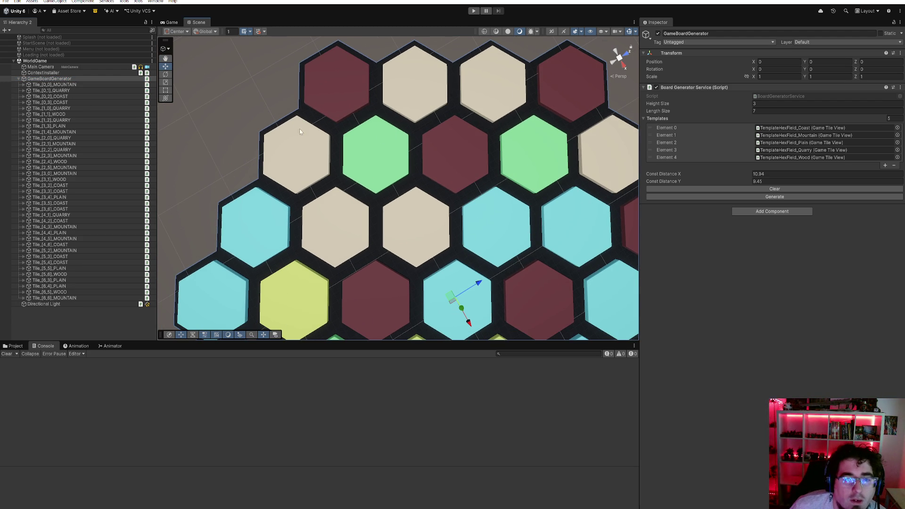
key(Up)
key(Up)
key(Up)
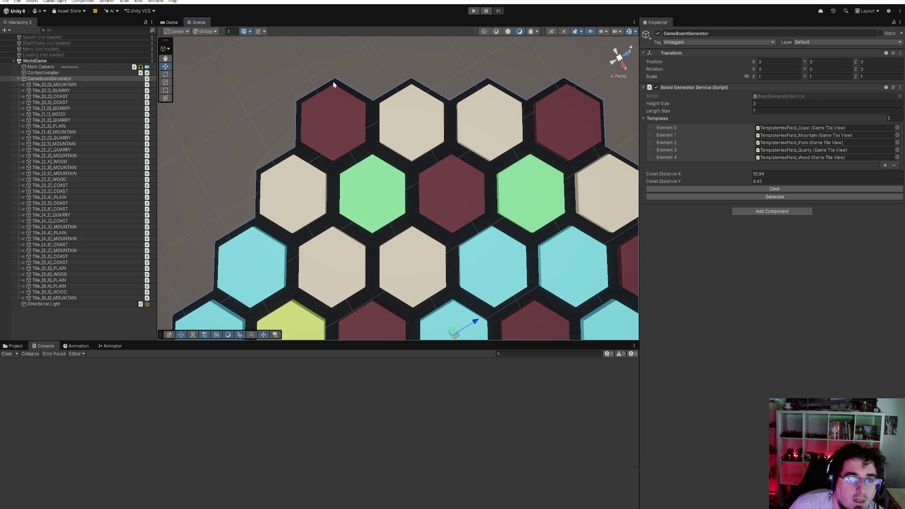
key(Up)
key(Up)
key(Up)
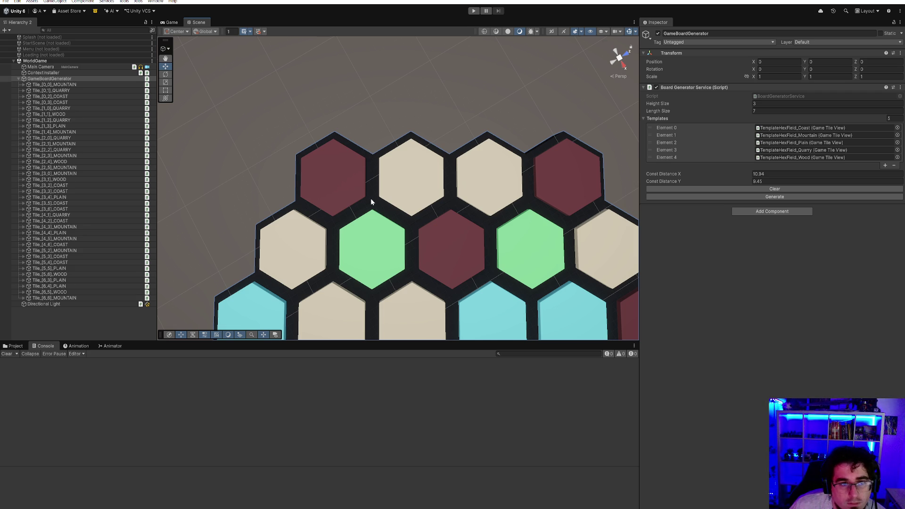
scroll(445, 192, down, 3)
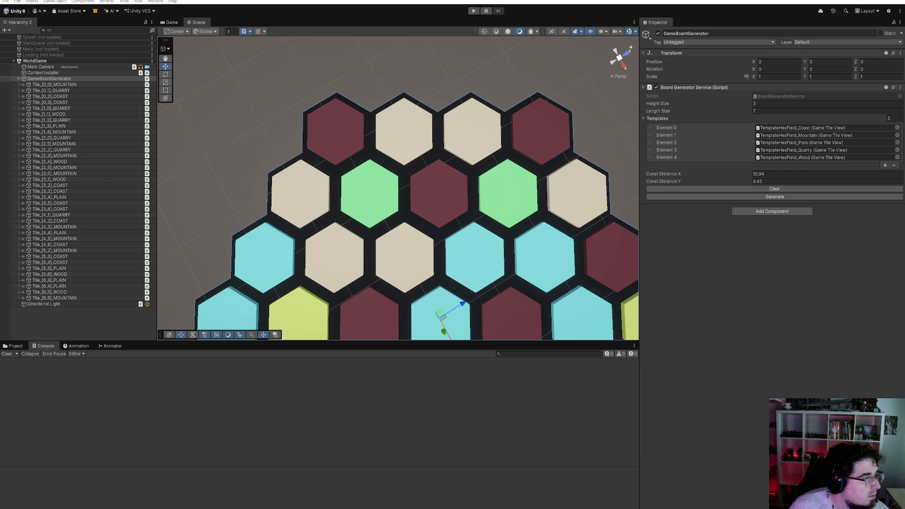
key(alt+Tab)
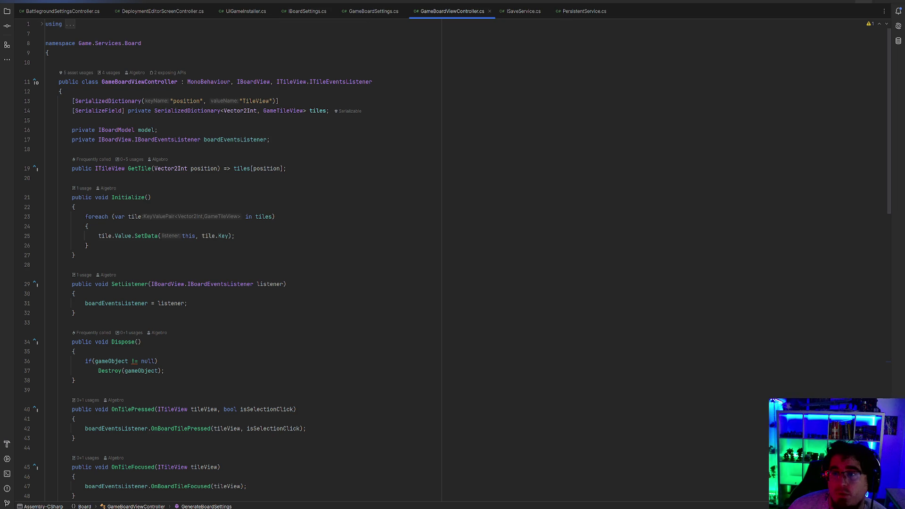
Leave GameBoardViewController.cs and return to Unity's Scene view of the hex board
key(alt+Tab)
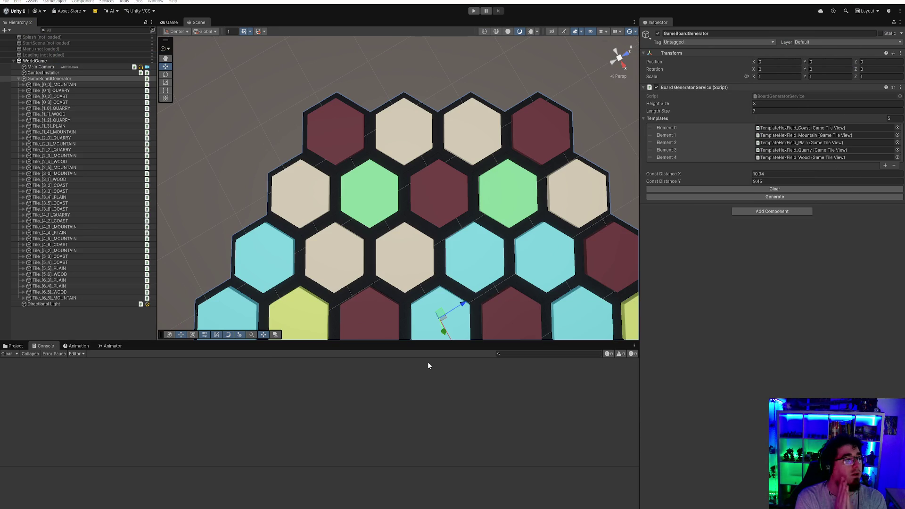
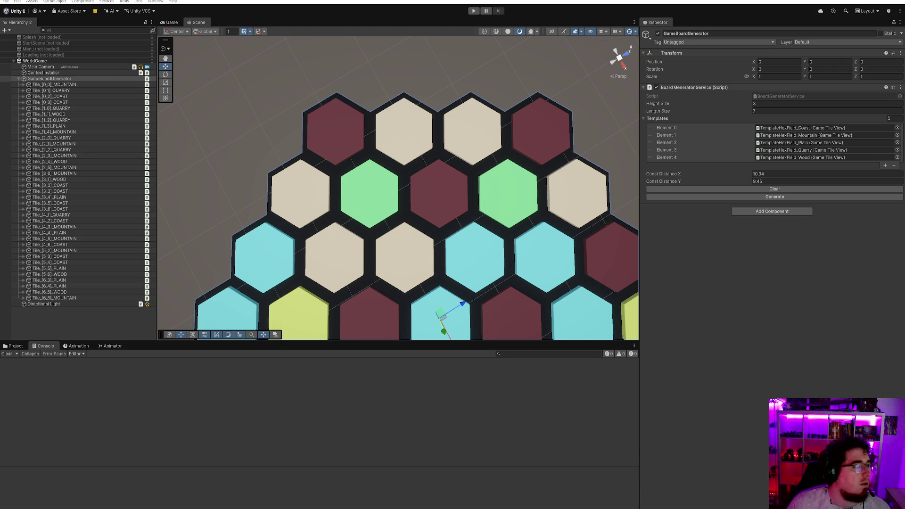
Zoom out and pan the Scene view until the whole coloured hex board sits centred
scroll(452, 195, down, 3)
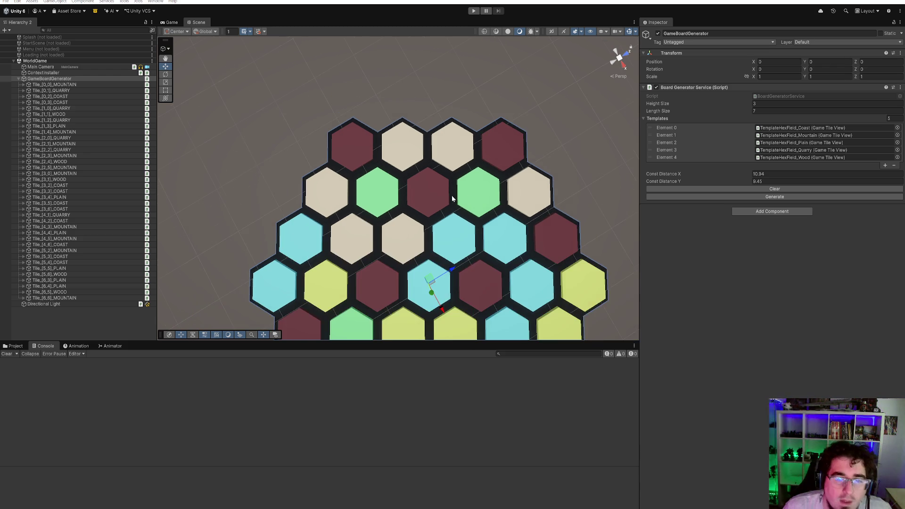
scroll(476, 203, up, 2)
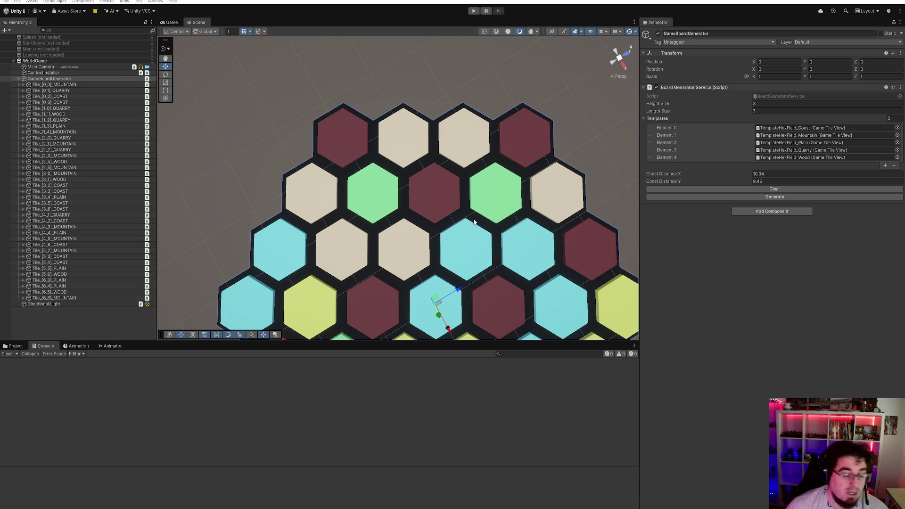
scroll(474, 222, down, 2)
mouse_move(473, 221)
mouse_down()
mouse_move(445, 135)
mouse_move(443, 166)
mouse_up()
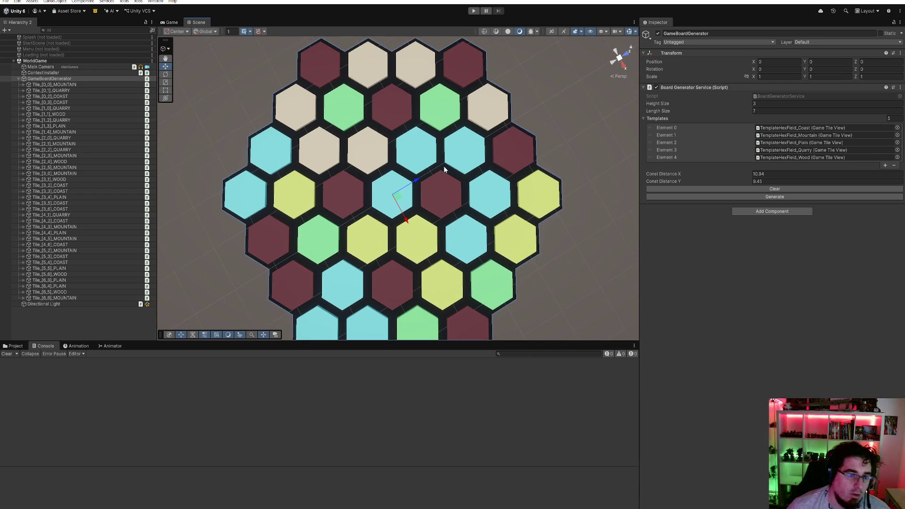
scroll(443, 168, down, 1)
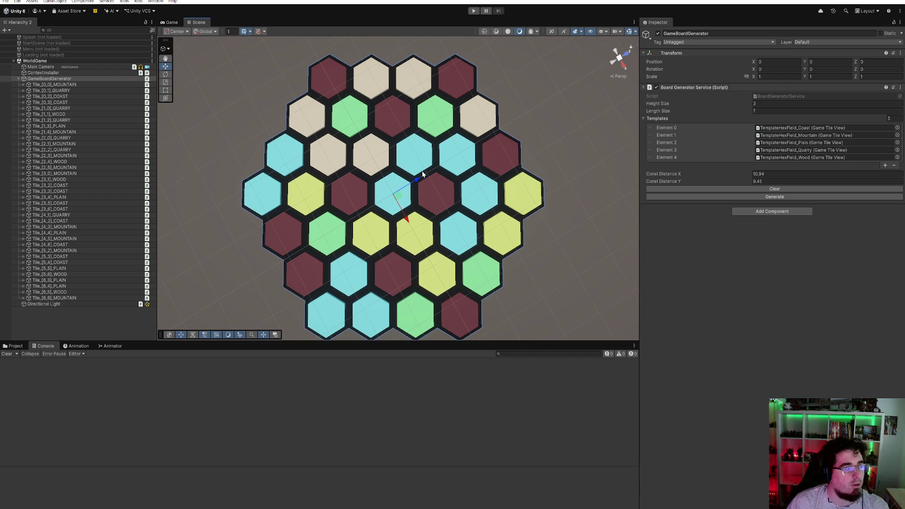
drag(422, 171, 415, 148)
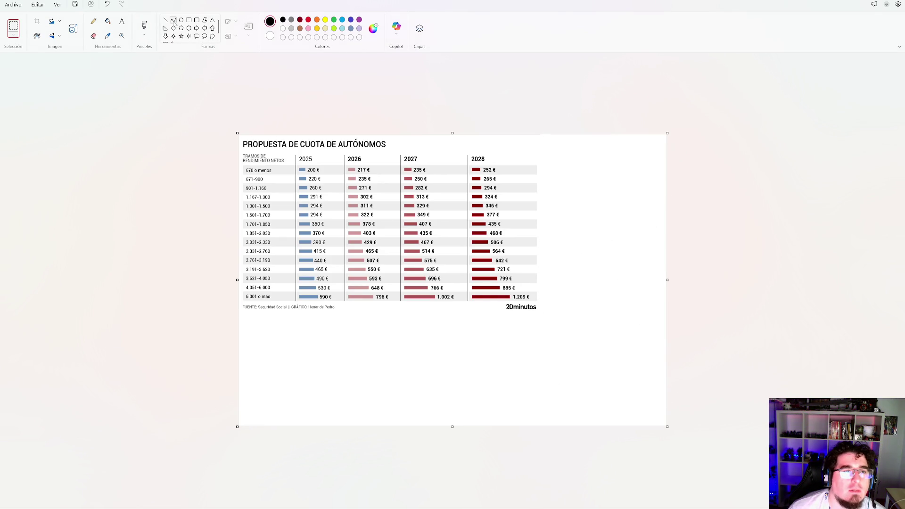
Pick the rectangle tool in red, outline the first table row, then undo that outline
click(189, 21)
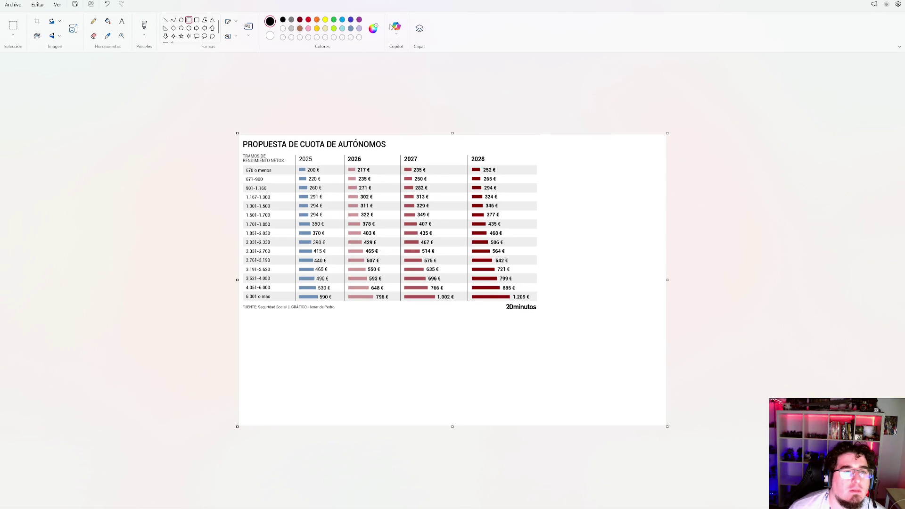
click(291, 20)
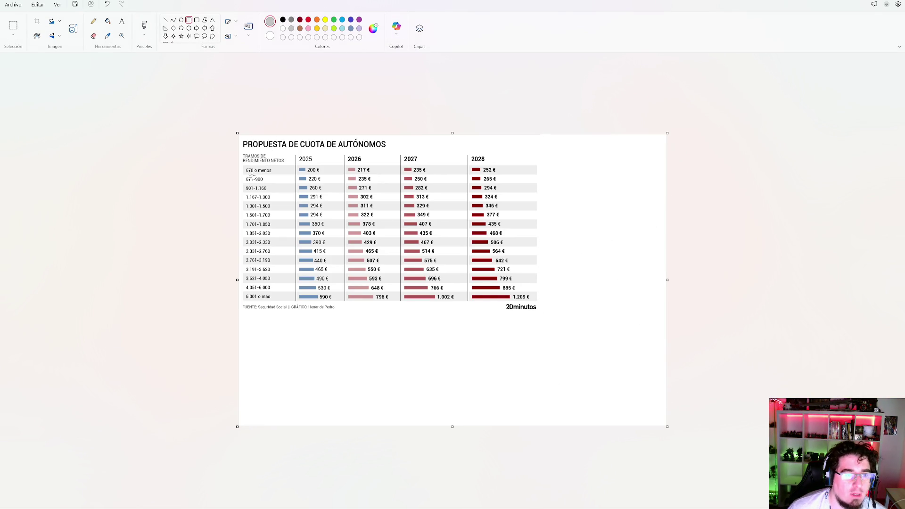
click(308, 20)
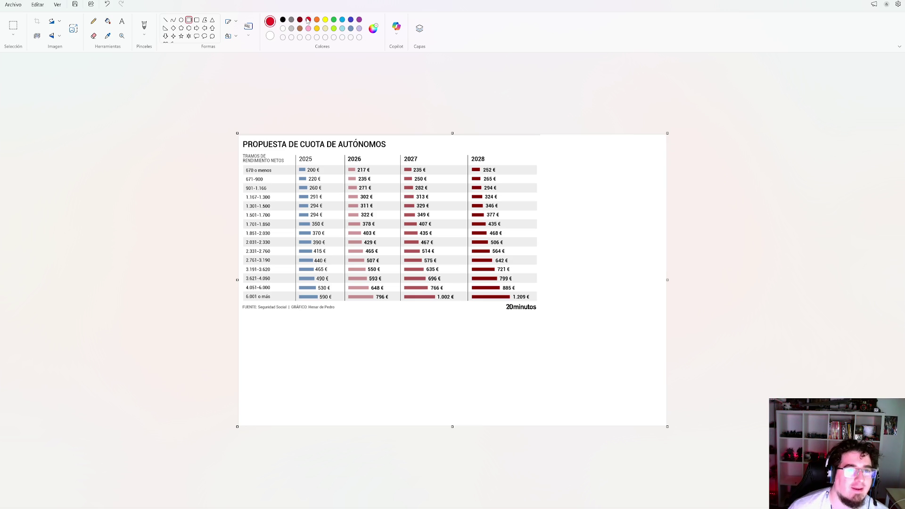
drag(239, 162, 541, 178)
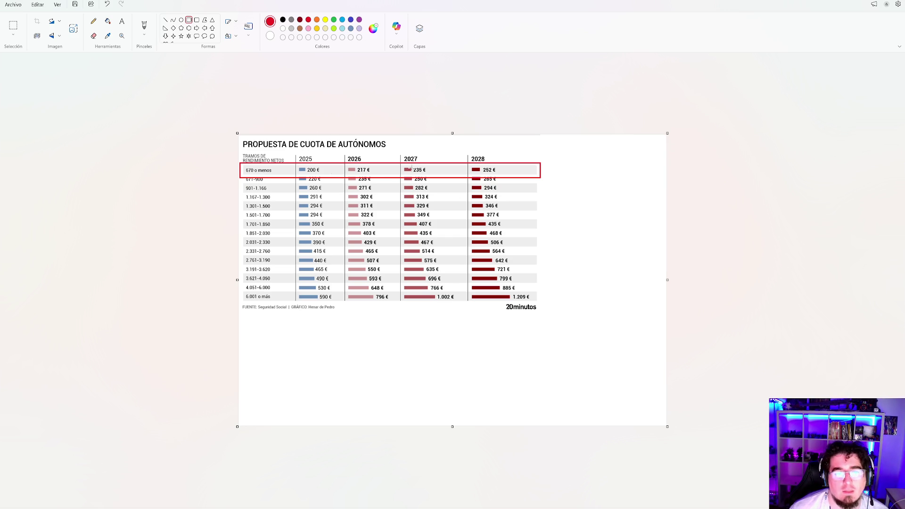
key(ctrl+z)
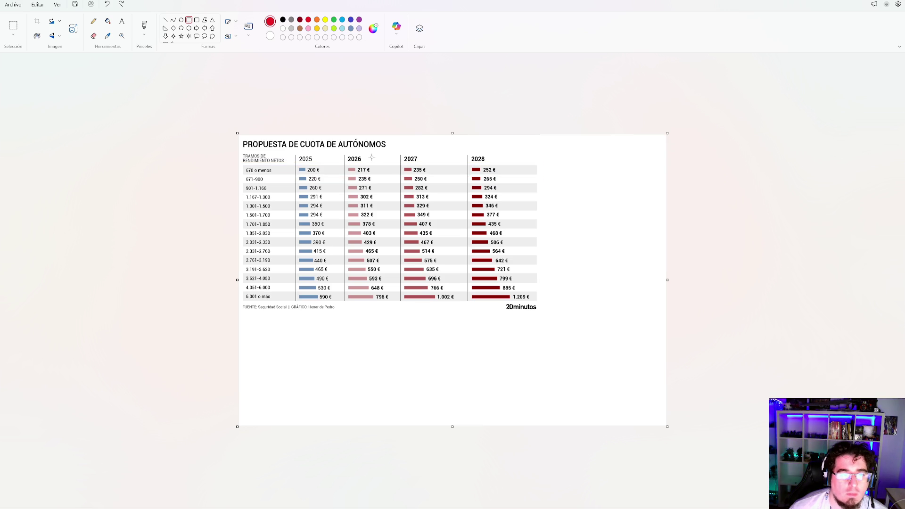
Draw and commit a red rectangle around the 671-900 row's 2026–2028 values, then undo it
mouse_move(344, 182)
mouse_down()
mouse_move(388, 200)
mouse_move(539, 194)
mouse_move(376, 193)
mouse_move(540, 193)
mouse_move(344, 182)
mouse_up()
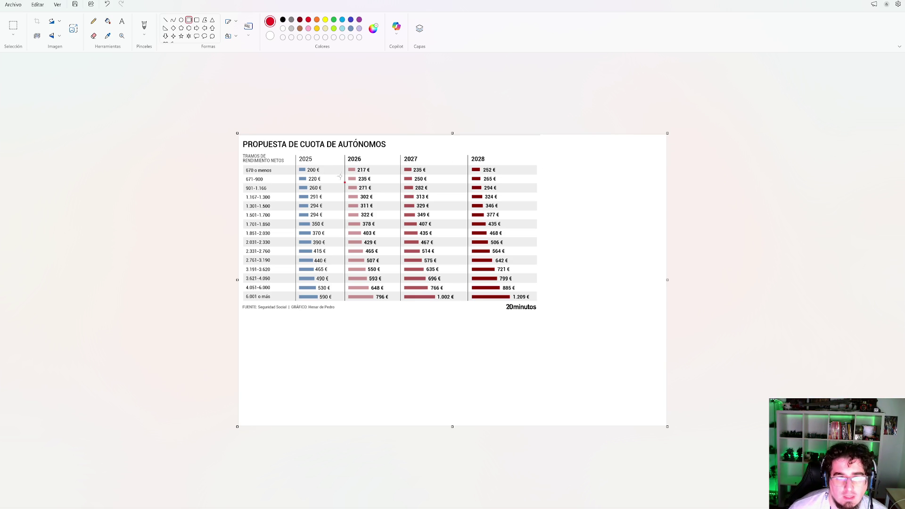
mouse_move(344, 172)
mouse_down()
mouse_move(434, 187)
mouse_move(538, 183)
mouse_up()
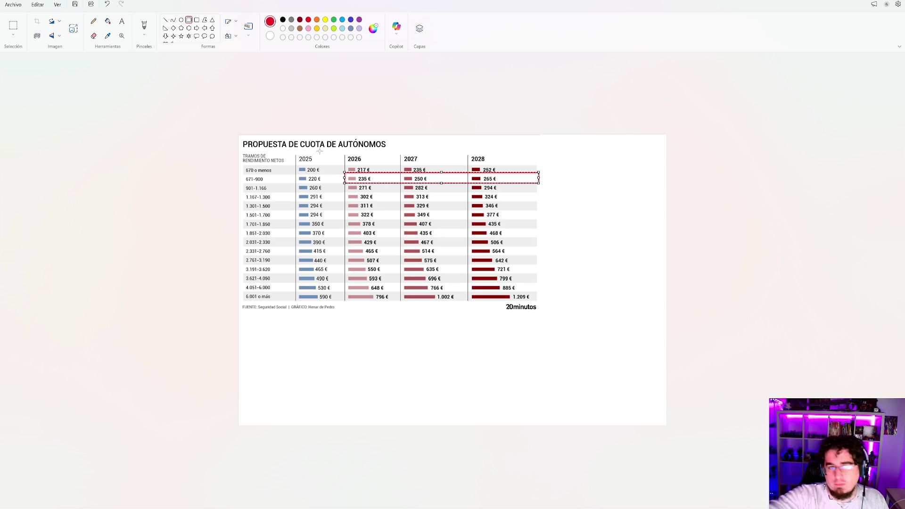
click(564, 209)
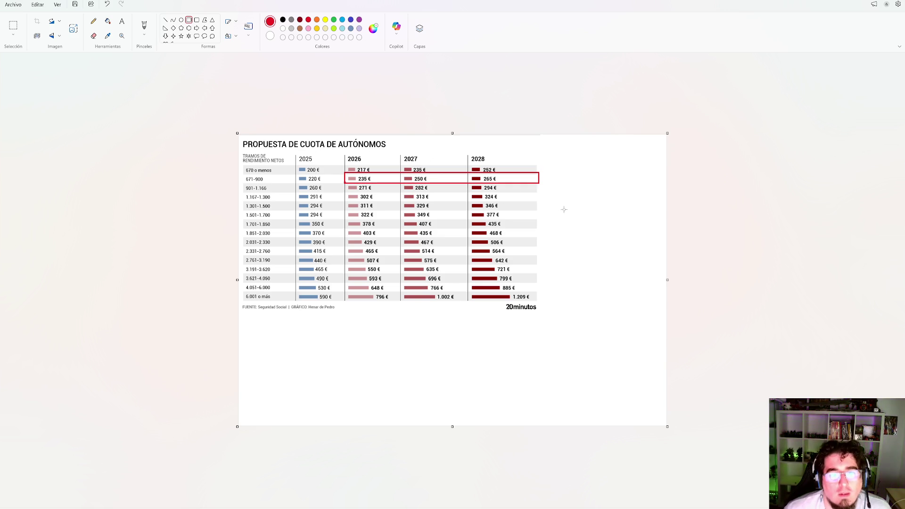
key(ctrl+z)
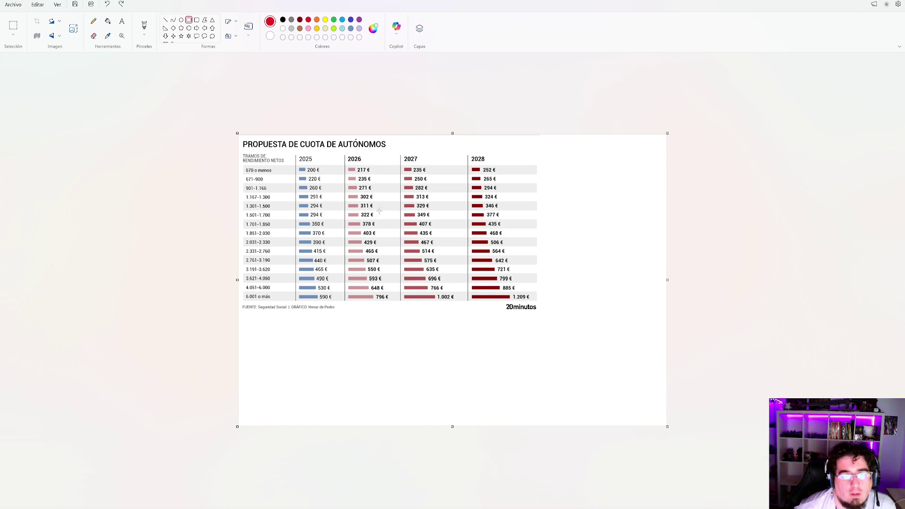
Close Paint with Alt+F4, bringing up the prompt to save the untitled image
key(alt+F4)
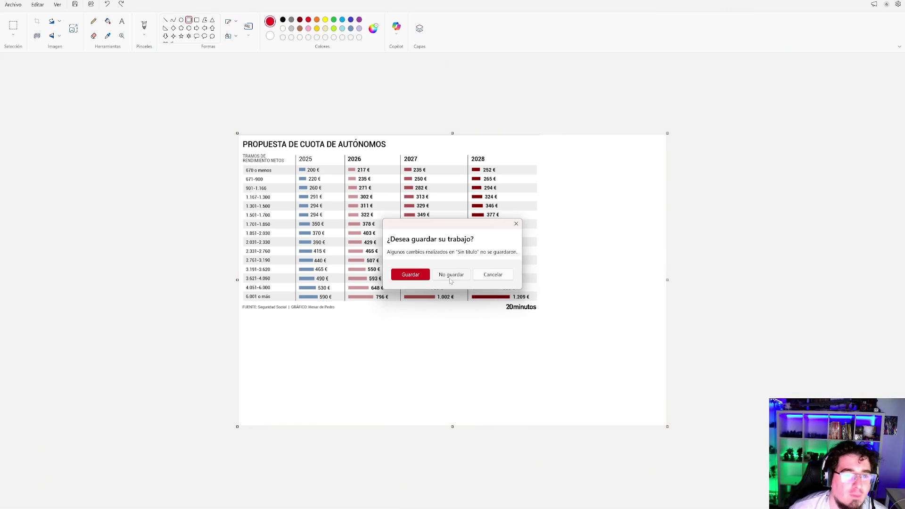
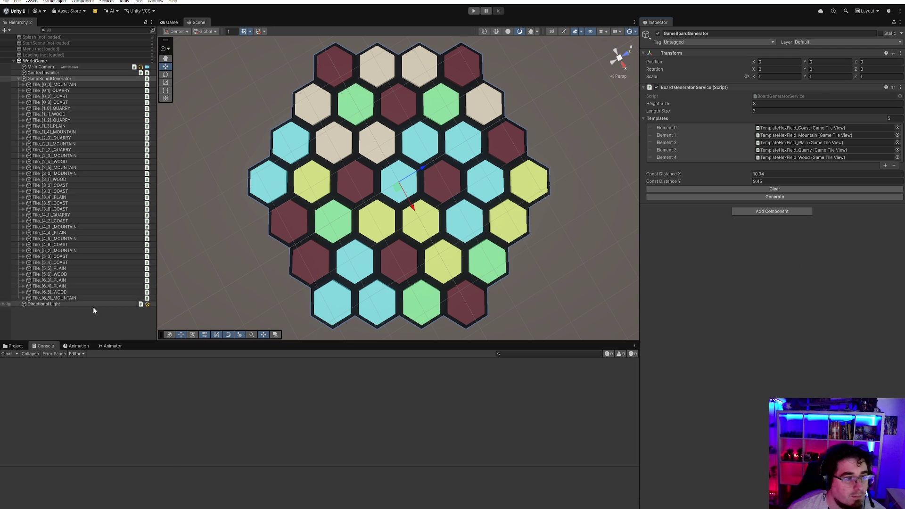
Inspect the Tile_[0,0]_MOUNTAIN tile's Game Tile View data in Unity, then return to Rider
click(72, 83)
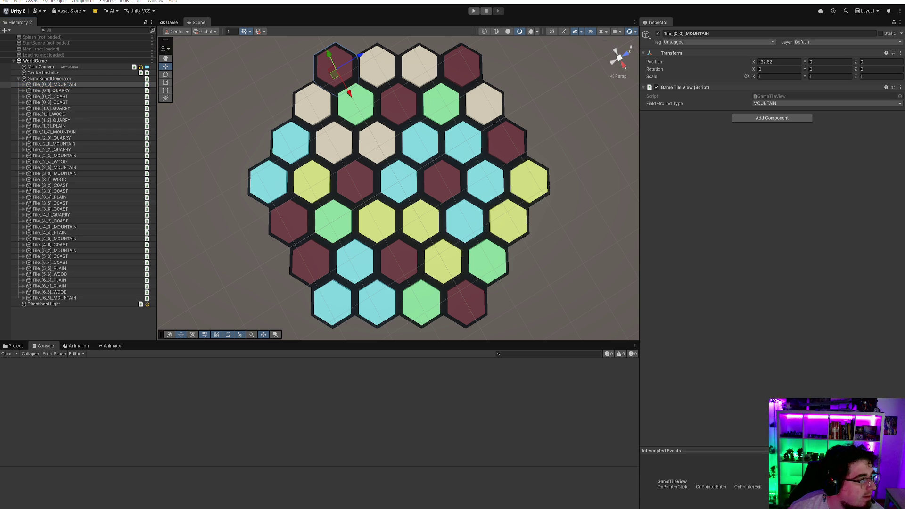
key(alt+Tab)
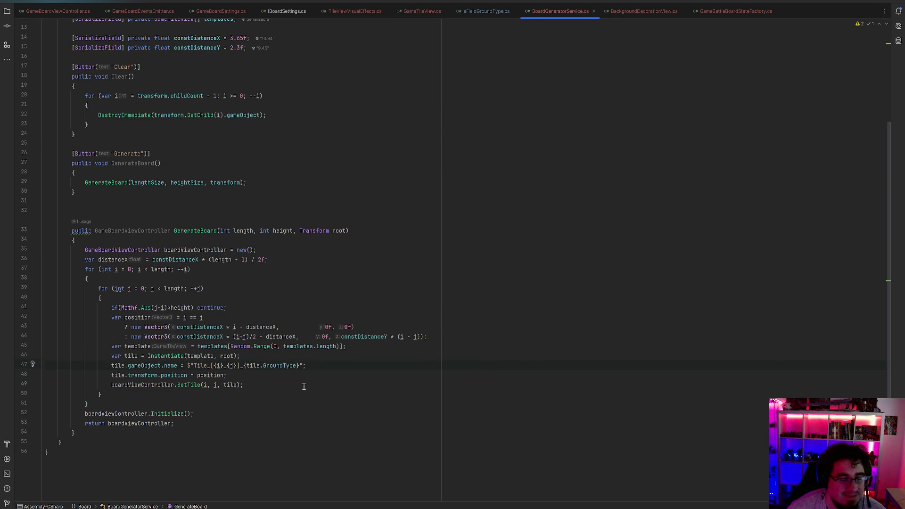
Delete the unused 'using UnityEngine.Tilemaps;' import from BoardGeneratorService.cs
scroll(304, 384, up, 5)
drag(149, 43, 144, 37)
key(BackSpace)
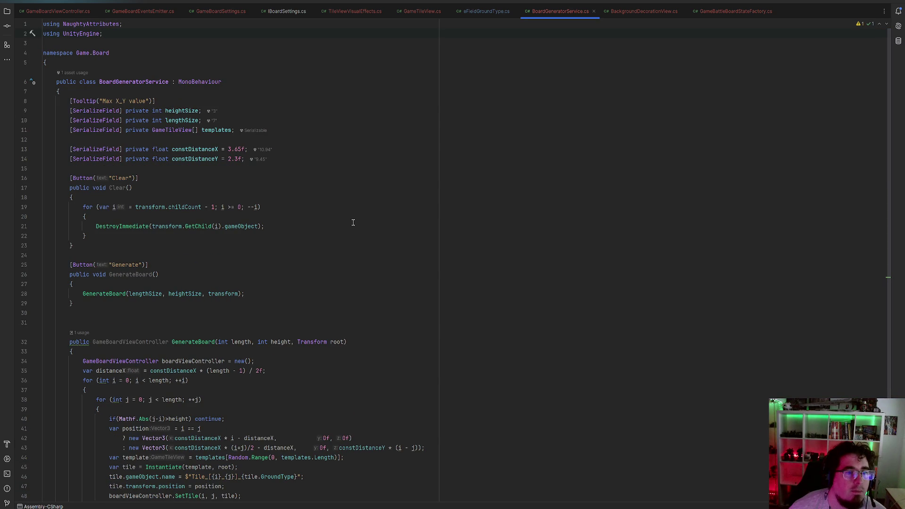
Remove the 3.65f and 2.36f default values from constDistanceX and constDistanceY
click(211, 150)
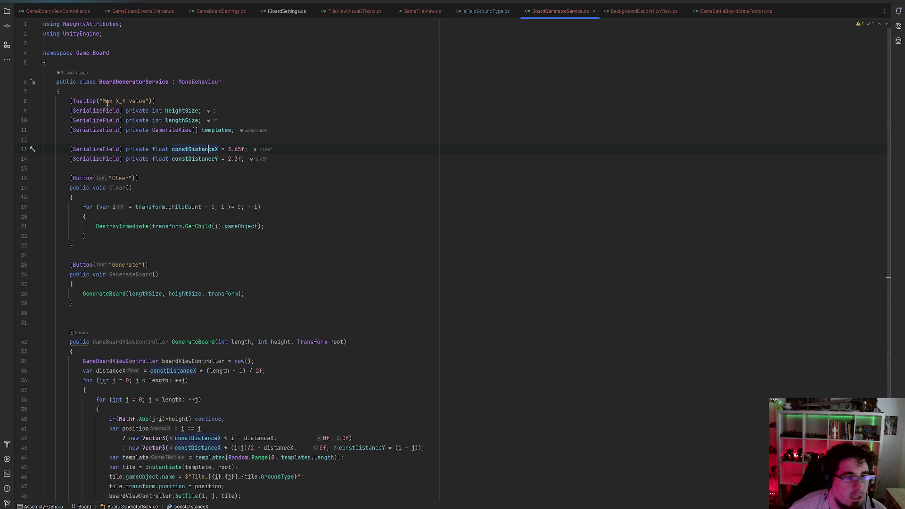
key(ctrl+Right)
key(ctrl+shift+Right)
key(ctrl+shift+Right)
key(ctrl+shift+Right)
key(Delete)
click(241, 158)
key(ctrl+shift+Left)
key(ctrl+shift+Left)
key(ctrl+shift+Left)
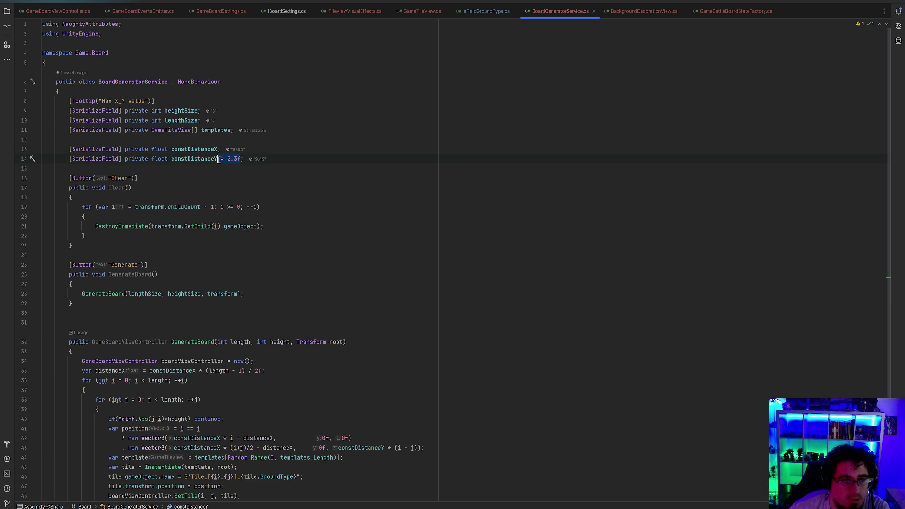
key(BackSpace)
key(End)
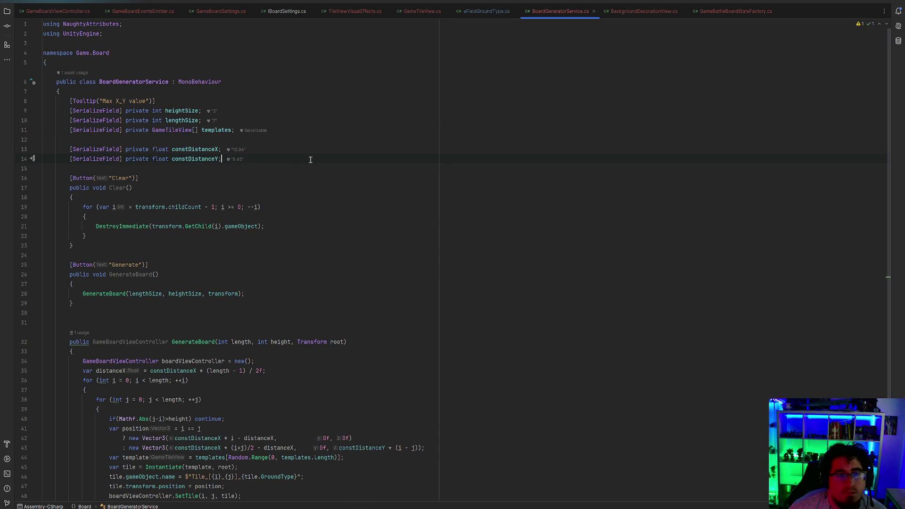
key(ctrl+z)
key(ctrl+z)
click(235, 159)
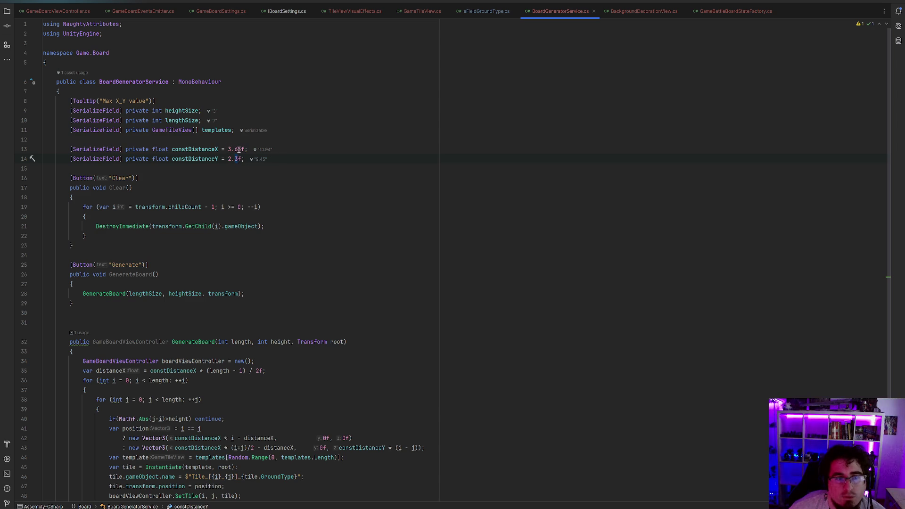
key(ctrl+z)
key(ctrl+z)
key(ctrl+z)
key(ctrl+z)
key(ctrl+z)
key(ctrl+z)
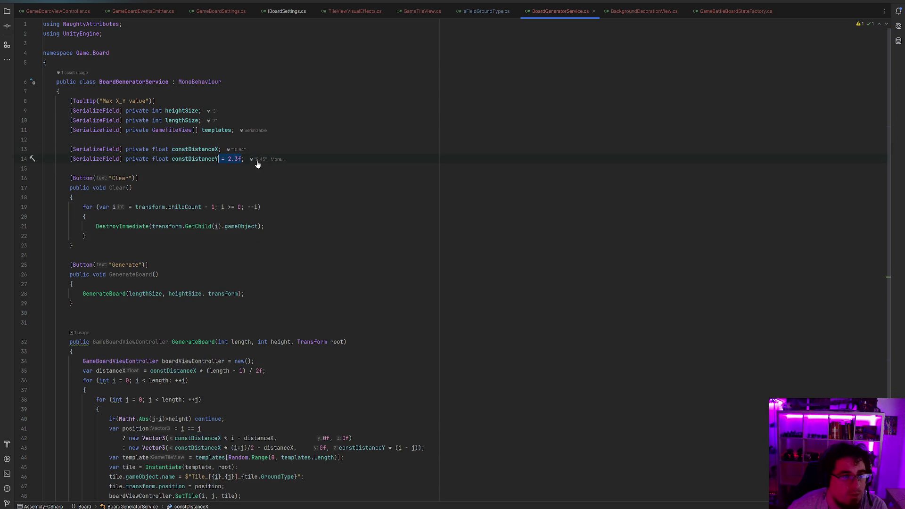
Review the end of BoardGeneratorService.cs and move on to another file tab
scroll(280, 223, down, 5)
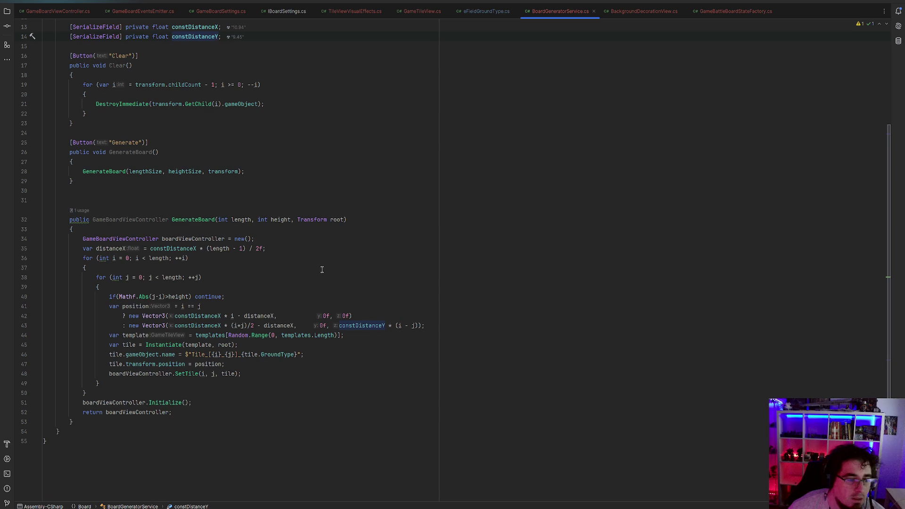
click(246, 365)
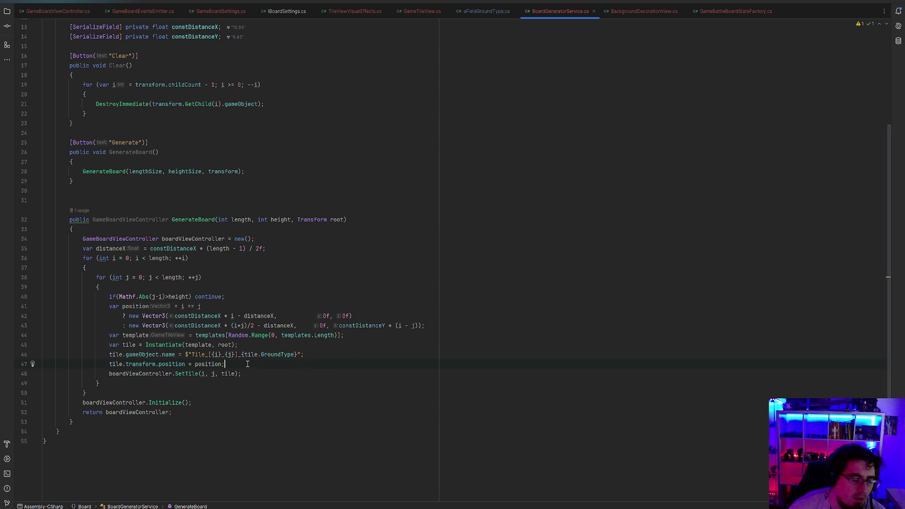
scroll(346, 158, up, 5)
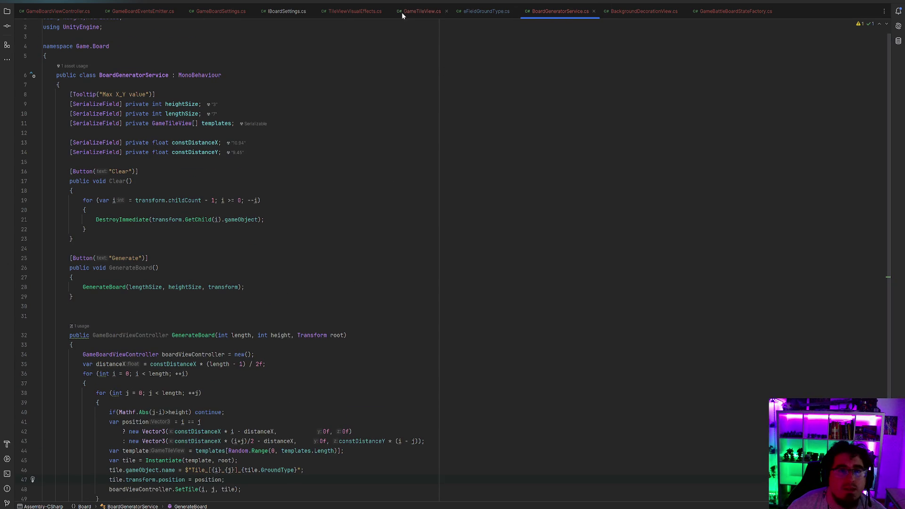
click(341, 10)
Find usages of OnBoardTileFocused and jump to its OnTileFocused caller in GameBoardViewController.cs
click(221, 10)
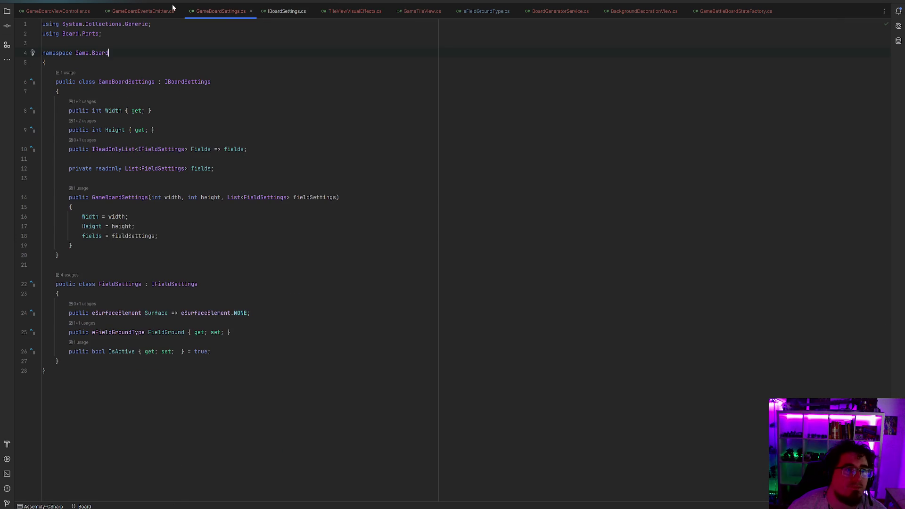
click(139, 11)
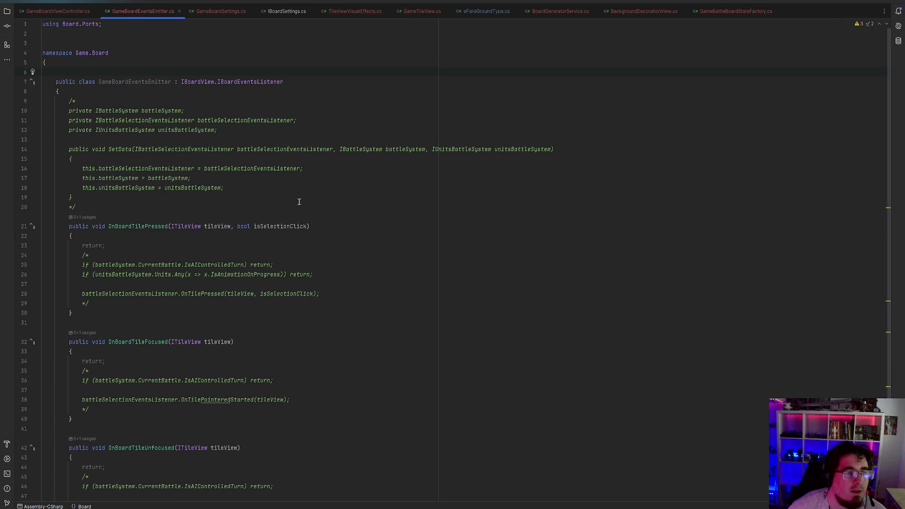
scroll(140, 231, down, 5)
click(134, 239)
click(89, 230)
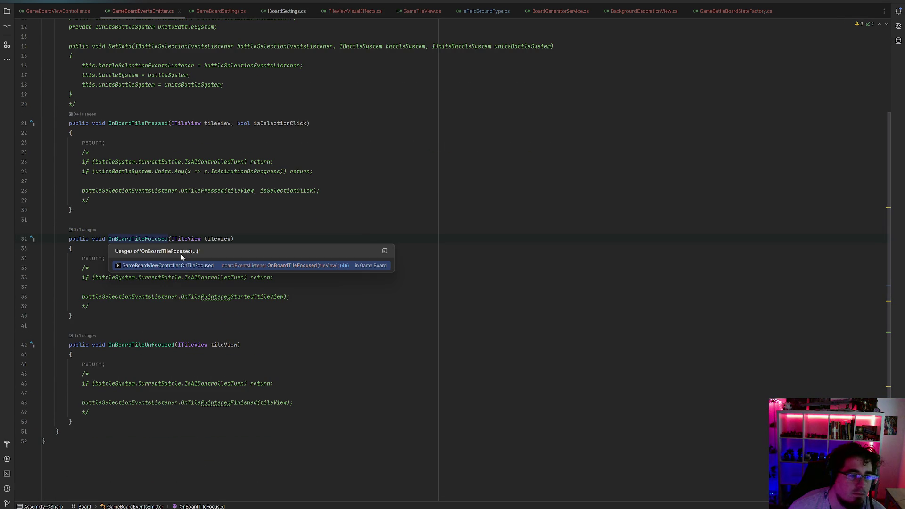
click(174, 267)
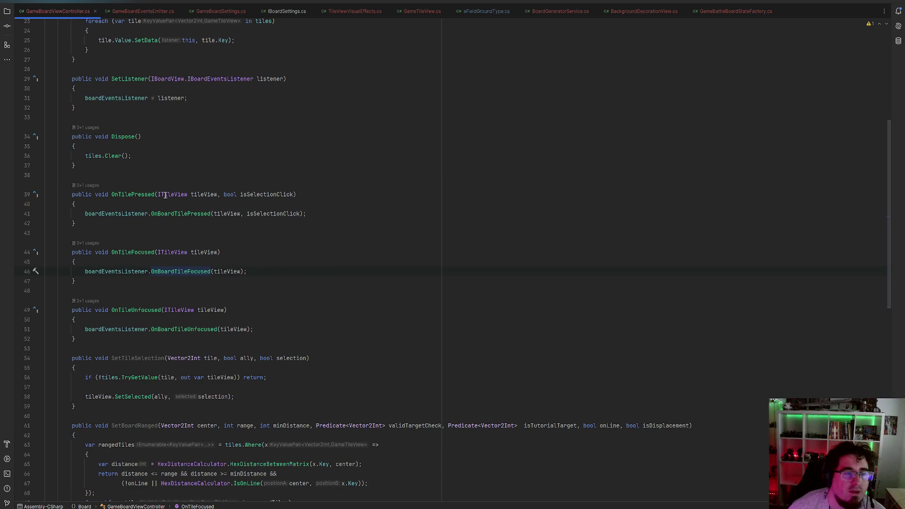
scroll(203, 191, up, 5)
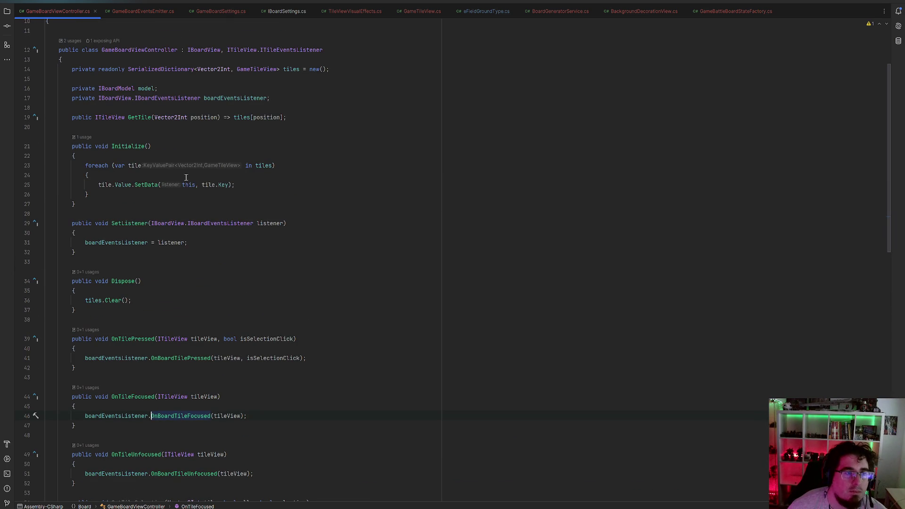
click(199, 48)
scroll(200, 247, down, 4)
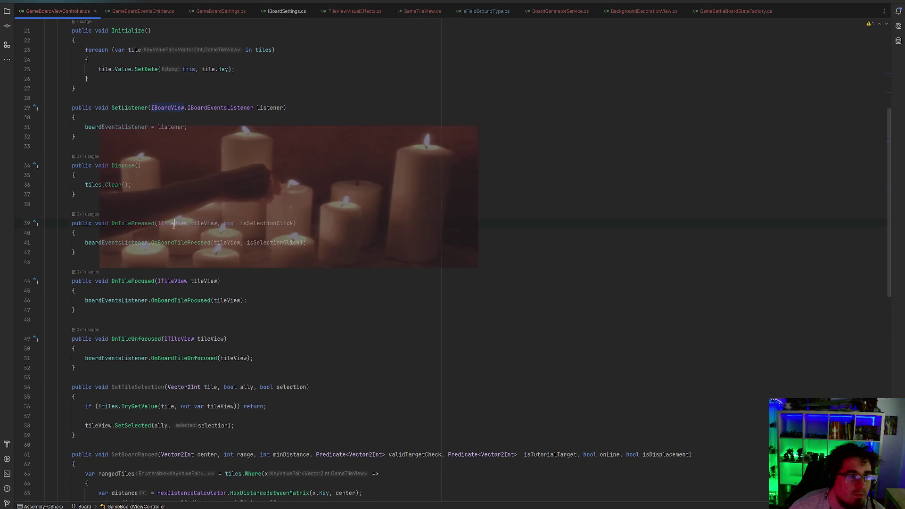
Rename ITileView to IFieldView, also renaming related symbols such as GameTileView and tileView
right_click(171, 223)
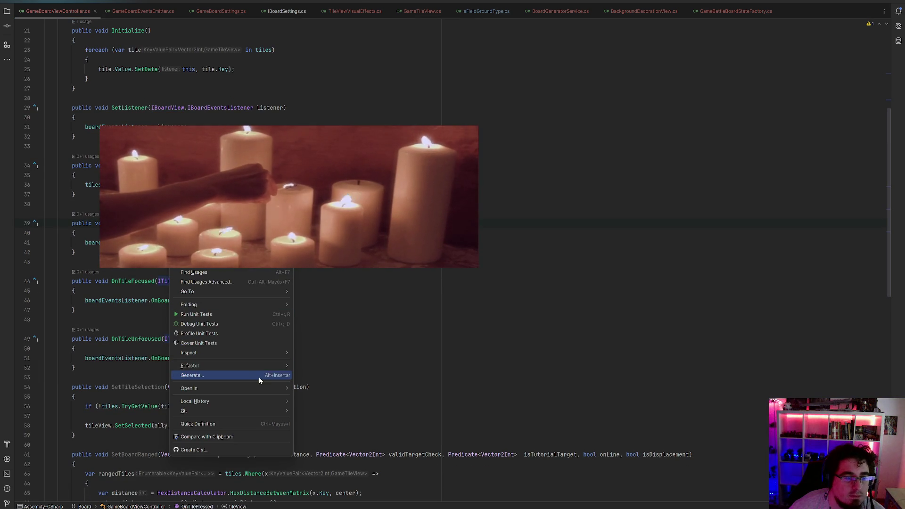
mouse_move(265, 369)
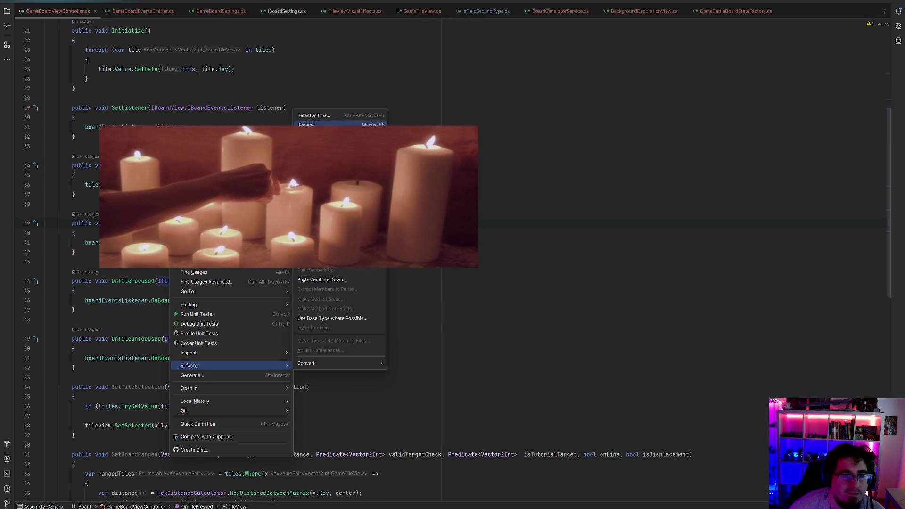
click(309, 125)
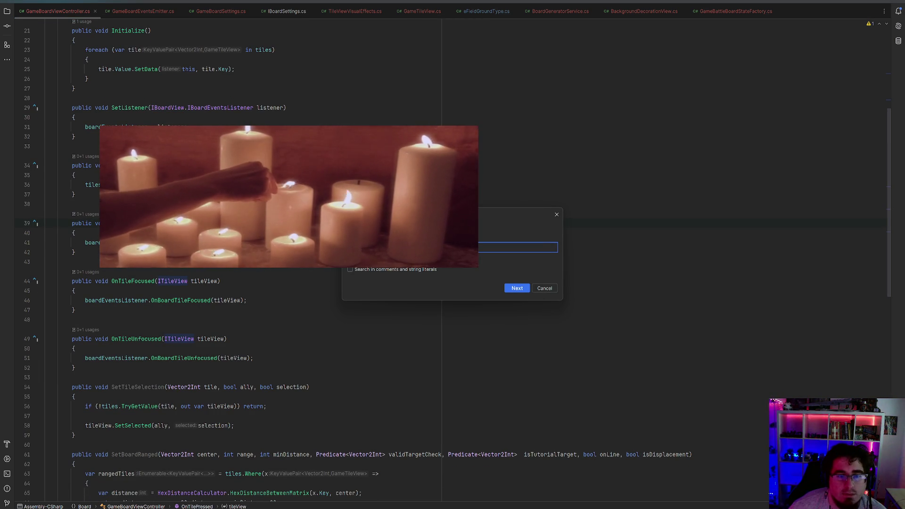
text(IFieldView)
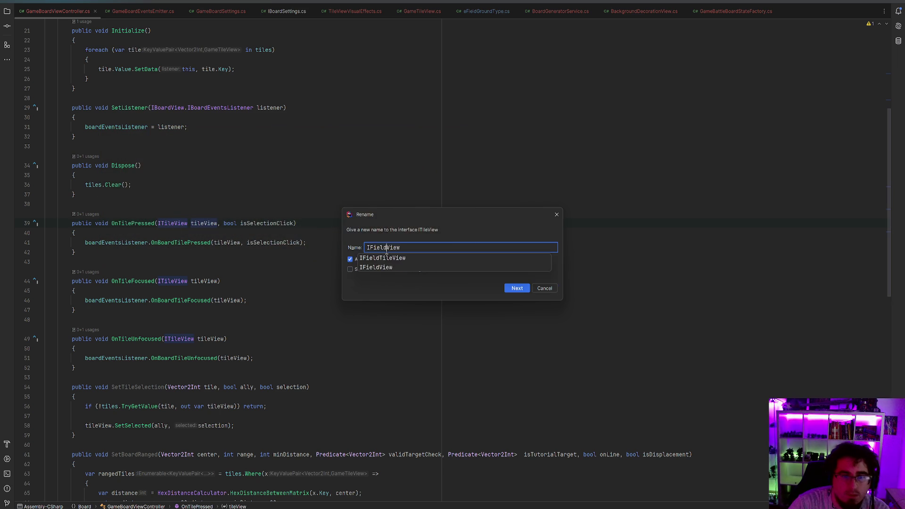
key(Return)
scroll(581, 274, down, 5)
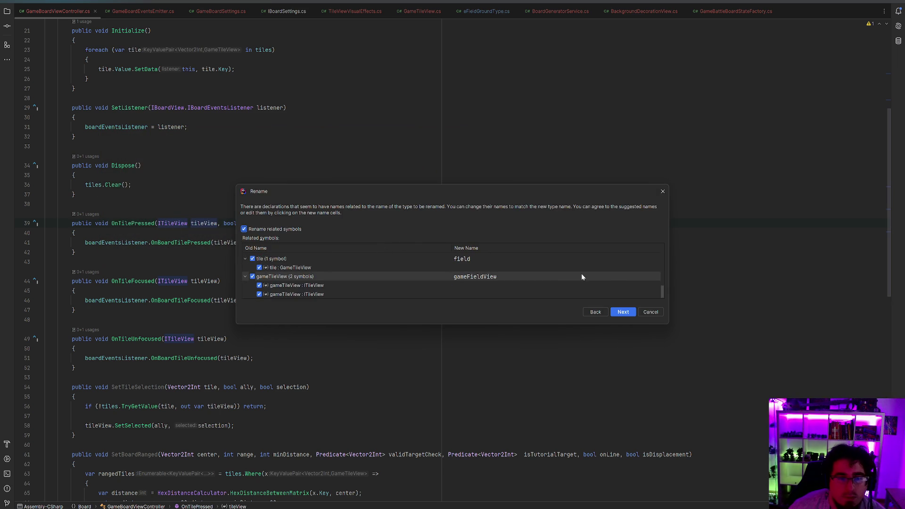
click(623, 312)
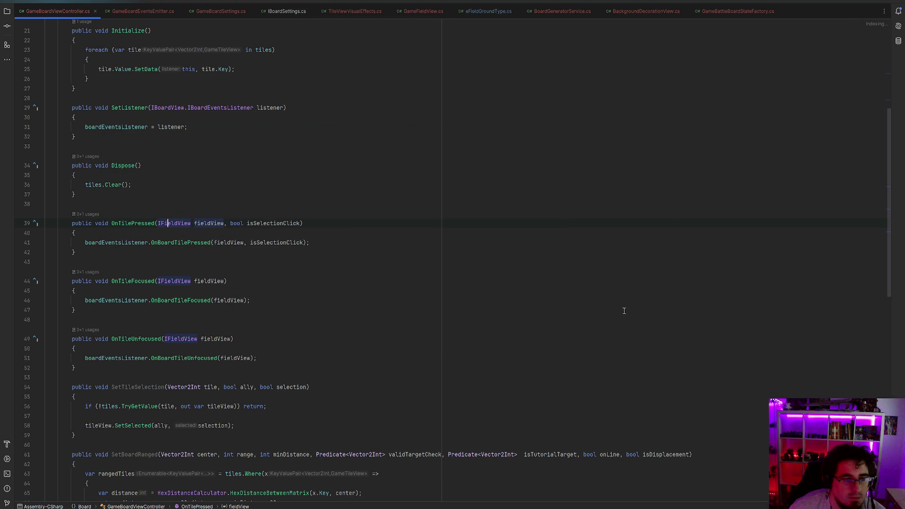
Rename OnTilePressed and OnTileFocused to OnFieldPressed and OnFieldFocused
right_click(135, 223)
mouse_move(236, 367)
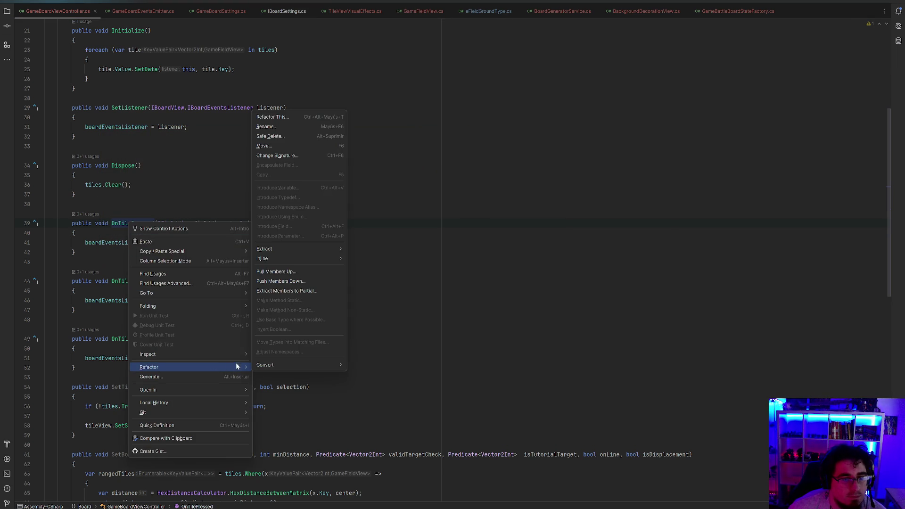
click(287, 127)
drag(373, 253, 388, 253)
text(FieldPressed)
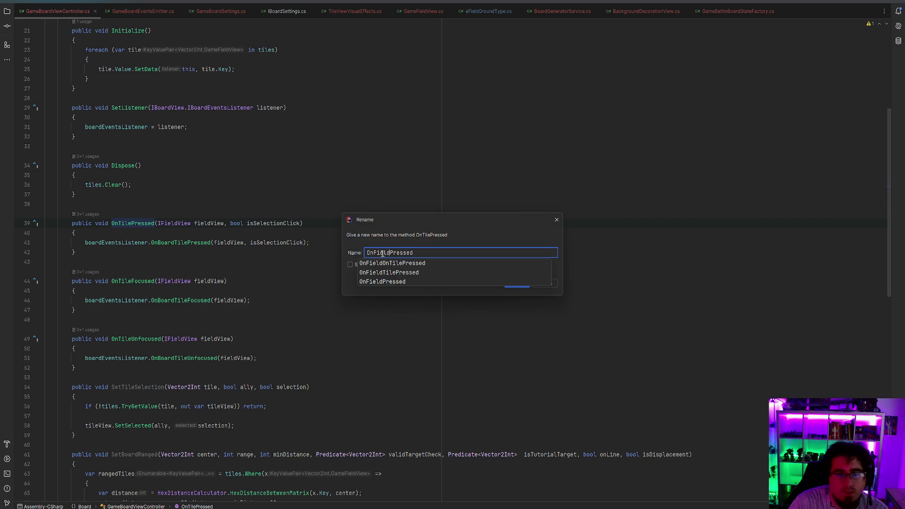
key(Return)
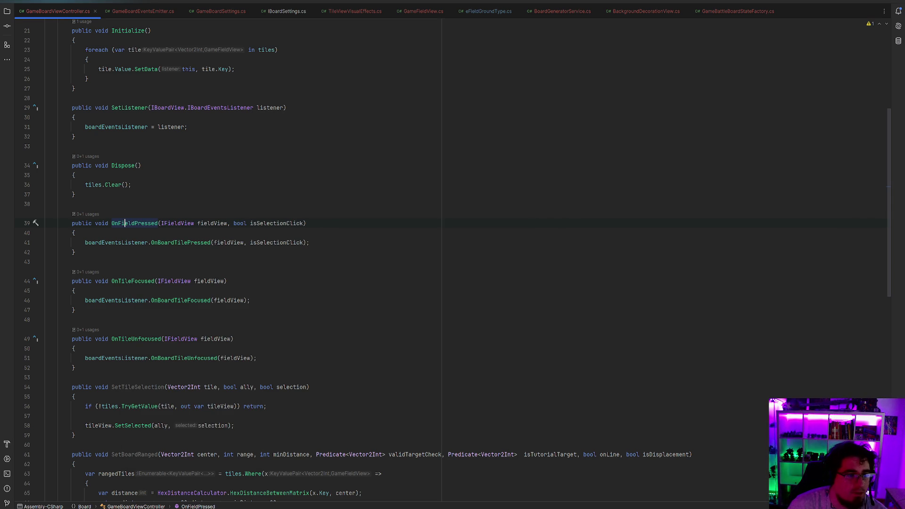
right_click(127, 283)
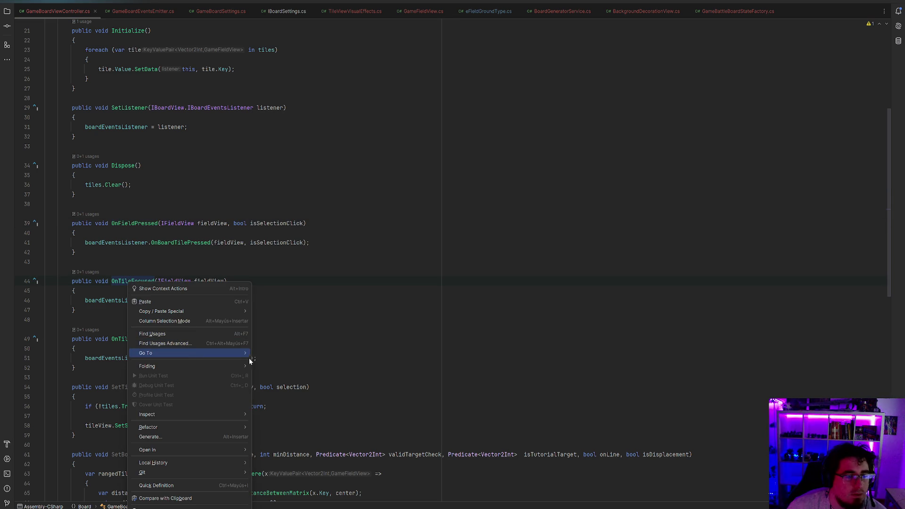
mouse_move(222, 426)
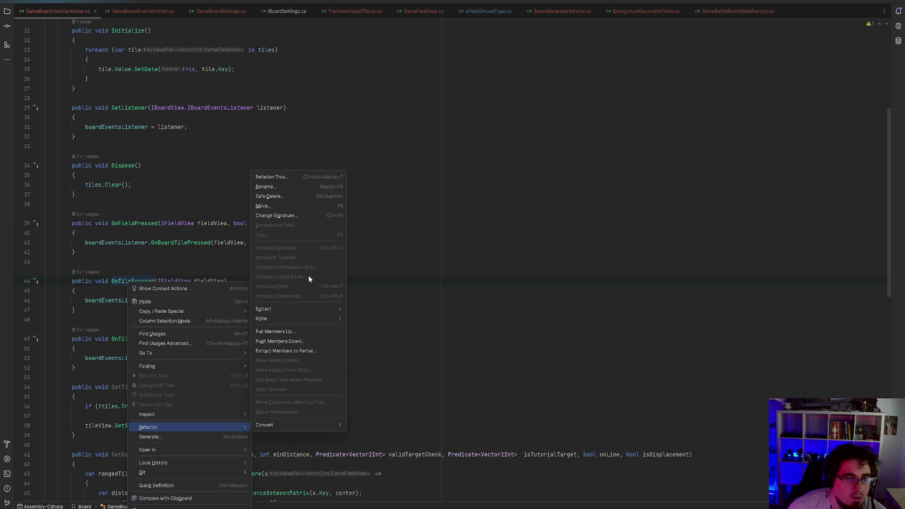
click(285, 187)
drag(375, 254, 388, 255)
text(Field)
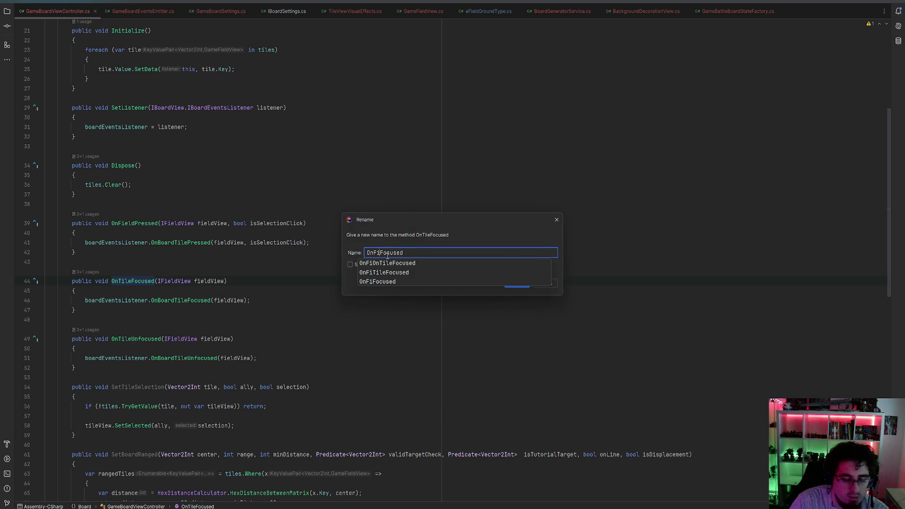
key(Return)
Rename OnTileUnfocused and SetTileSelection to OnFieldUnfocused and SetFieldSelection
scroll(148, 193, down, 3)
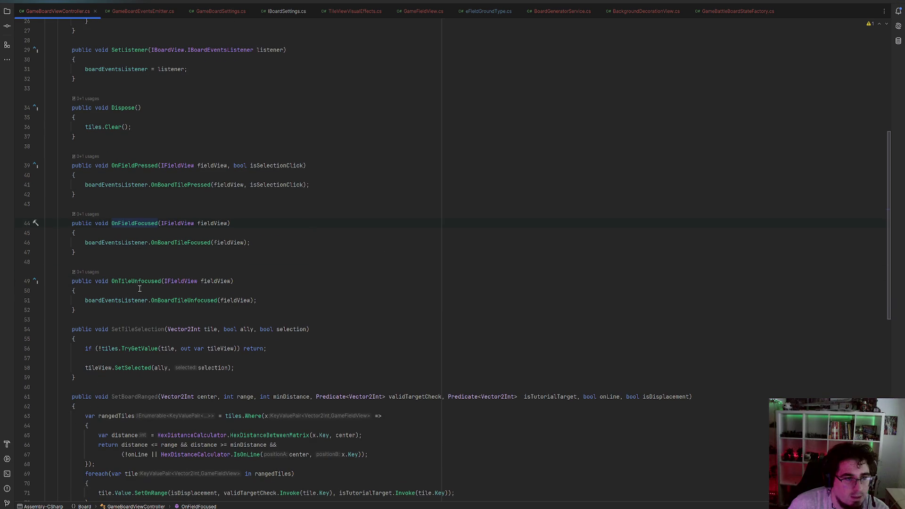
right_click(131, 282)
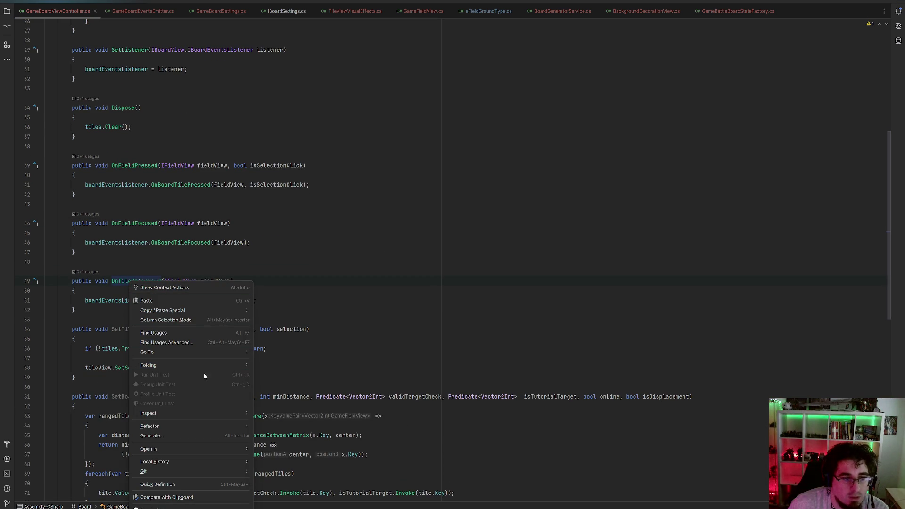
mouse_move(202, 426)
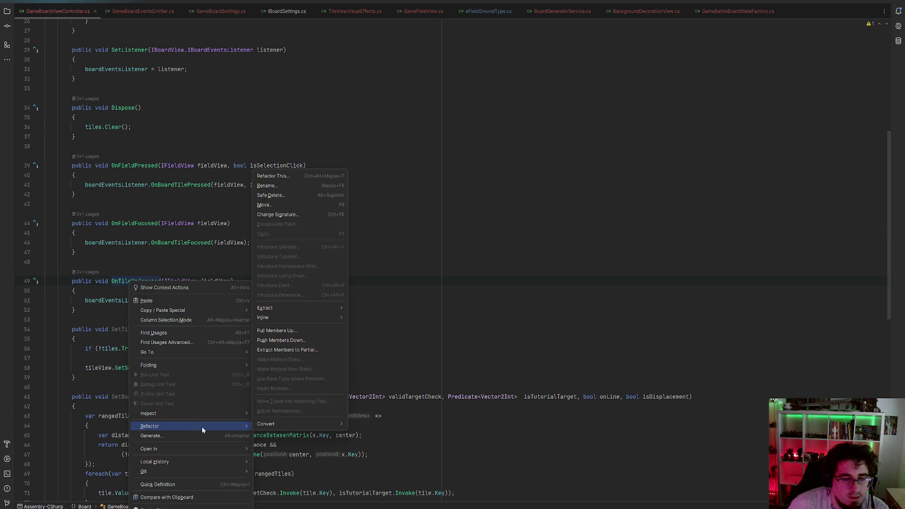
click(267, 186)
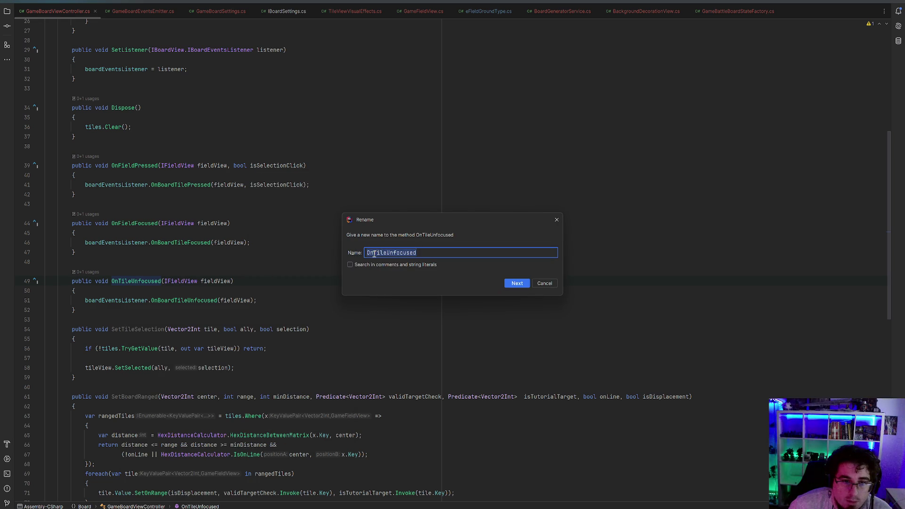
drag(367, 253, 387, 253)
text(OnFi)
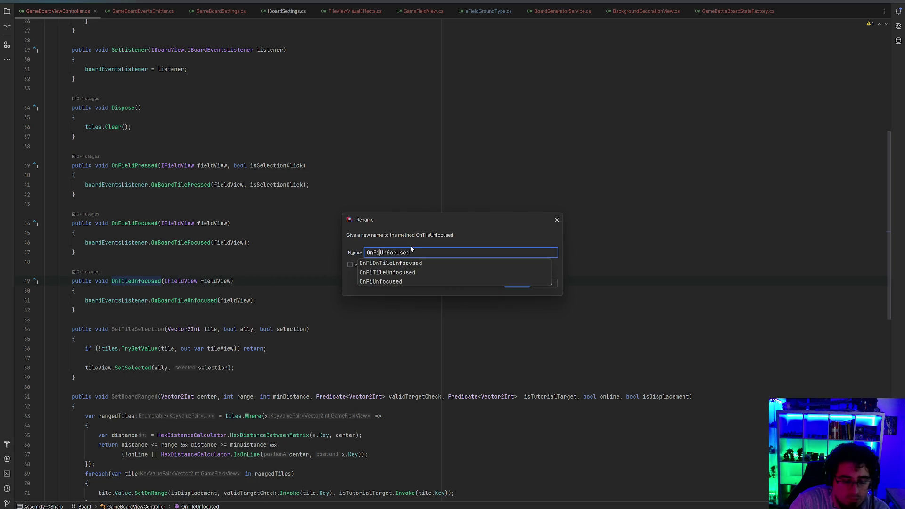
text(eld)
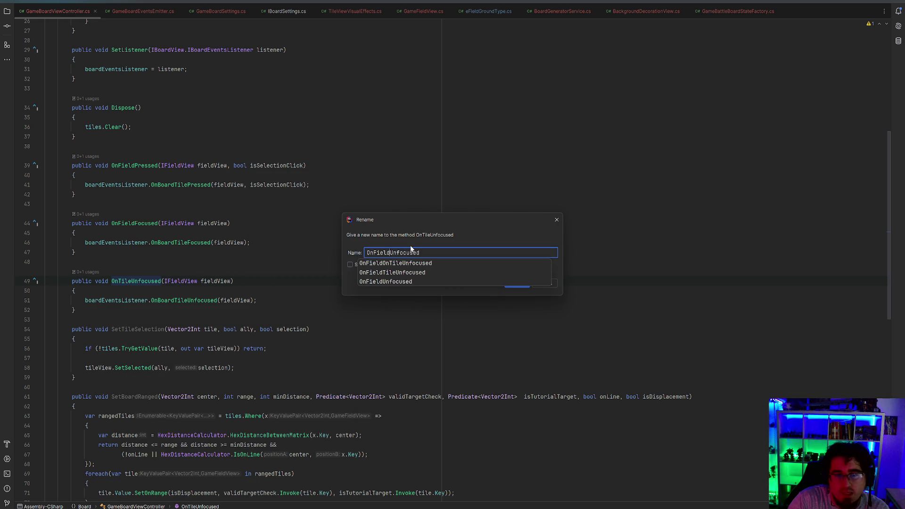
key(Return)
scroll(286, 243, down, 2)
right_click(127, 271)
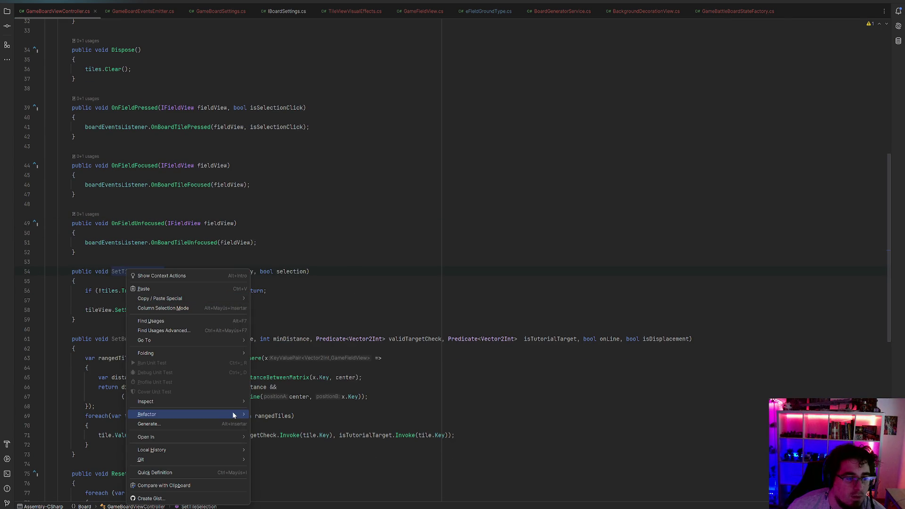
mouse_move(233, 413)
click(284, 174)
drag(378, 253, 390, 253)
text(Field)
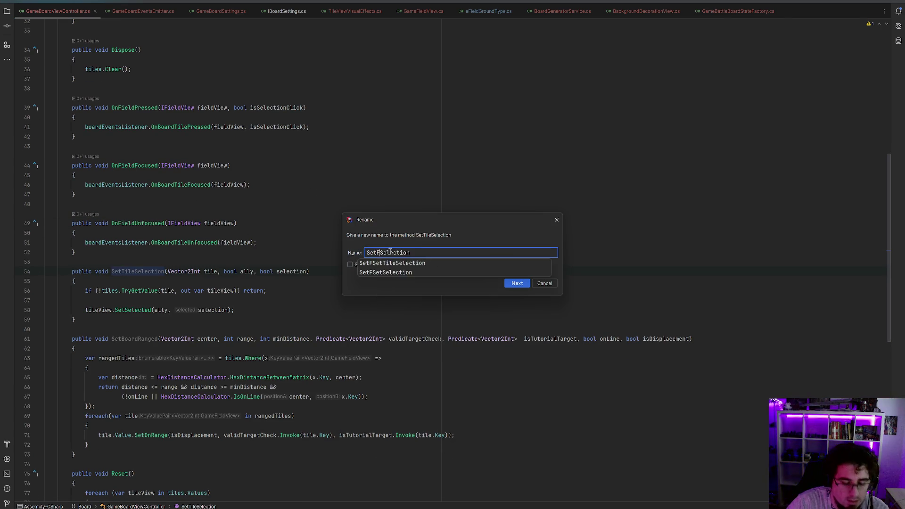
key(Return)
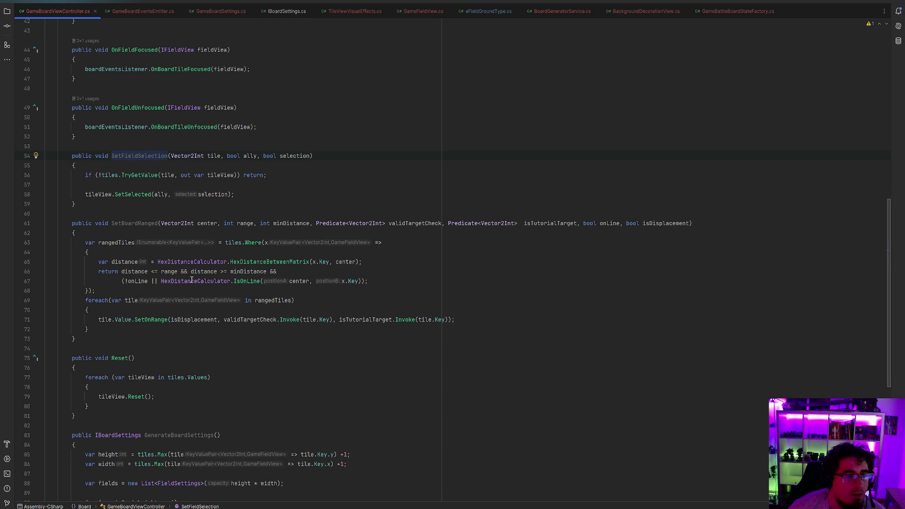
Check where boardEventsListener is used and locate the tiles field declaration
scroll(136, 281, down, 5)
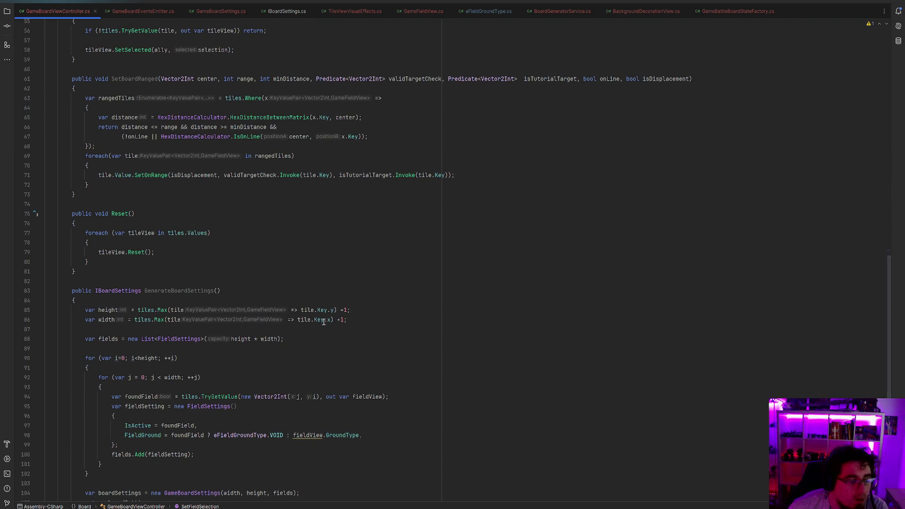
scroll(323, 321, up, 3)
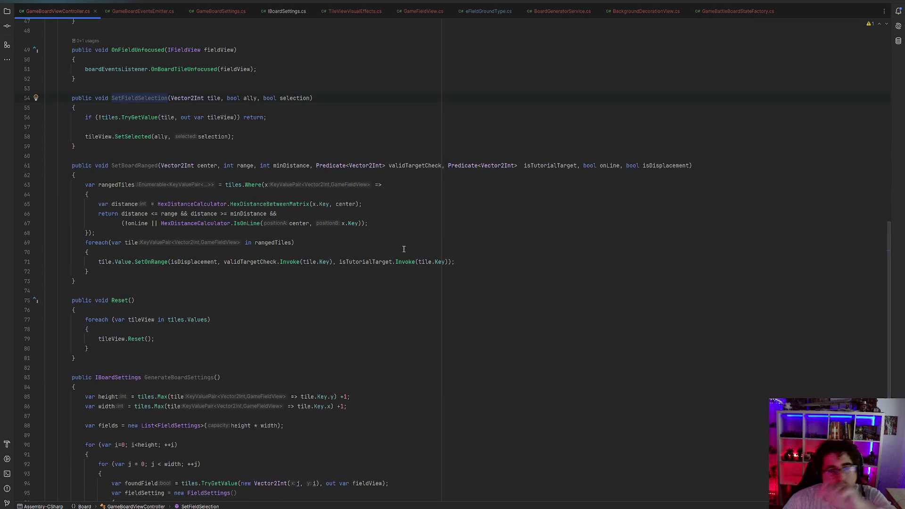
scroll(386, 233, up, 3)
click(311, 230)
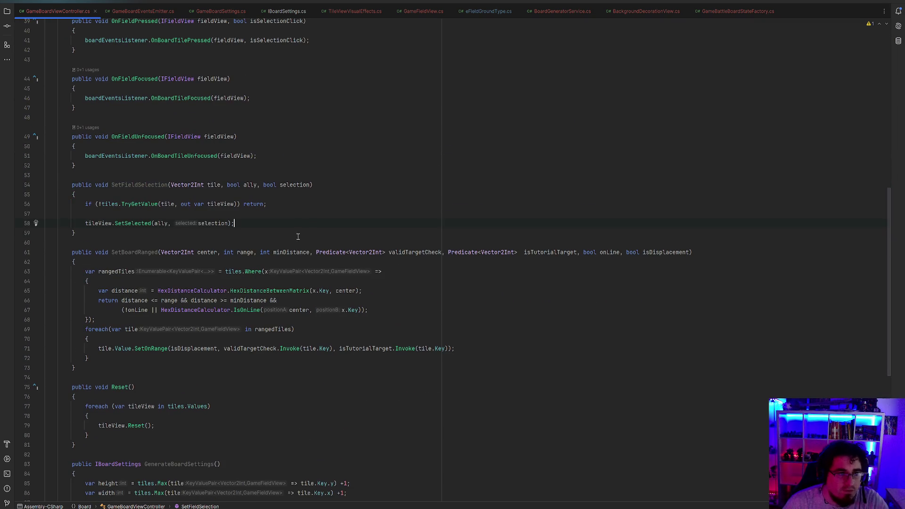
scroll(298, 236, up, 6)
click(144, 301)
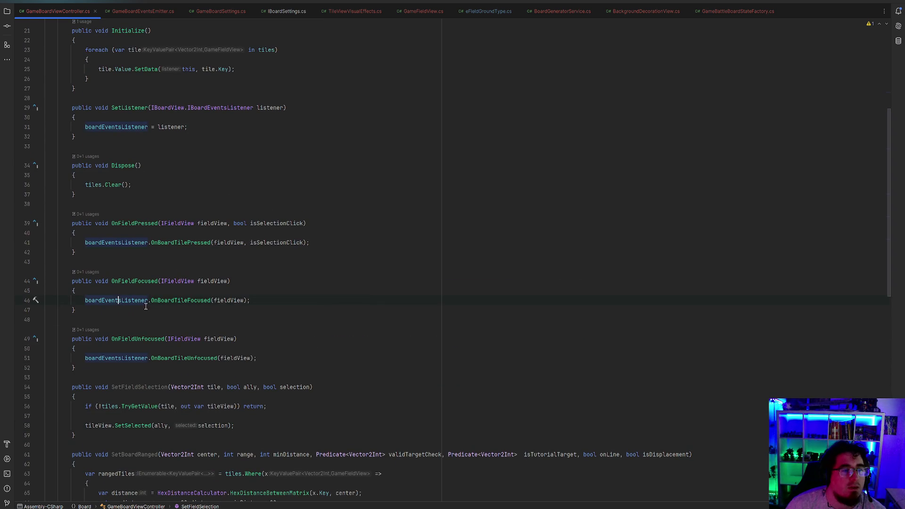
scroll(357, 308, up, 5)
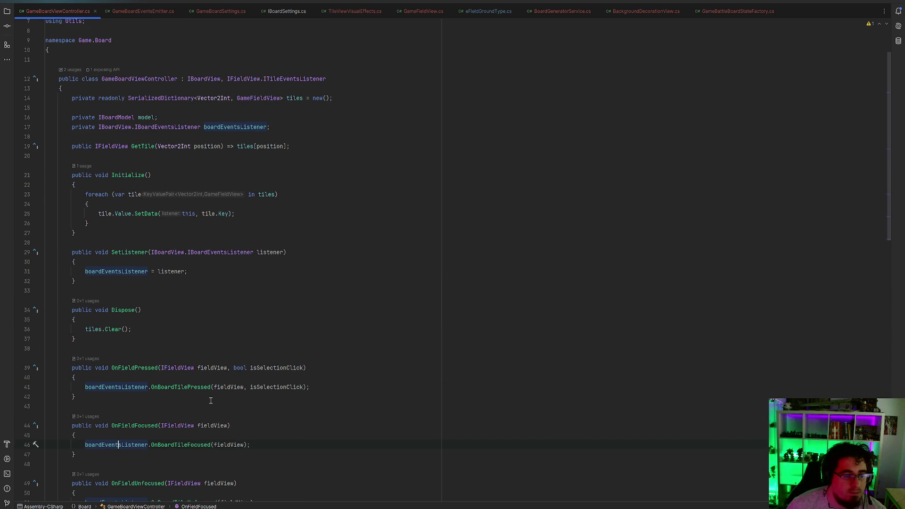
scroll(230, 417, up, 2)
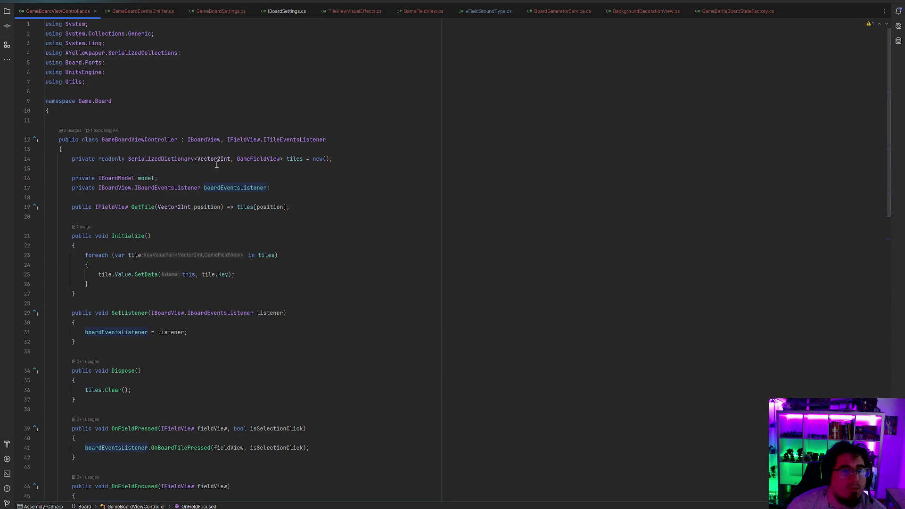
click(292, 159)
Rename the tiles dictionary field to fieldViews across GameBoardViewController.cs
right_click(293, 159)
mouse_move(363, 301)
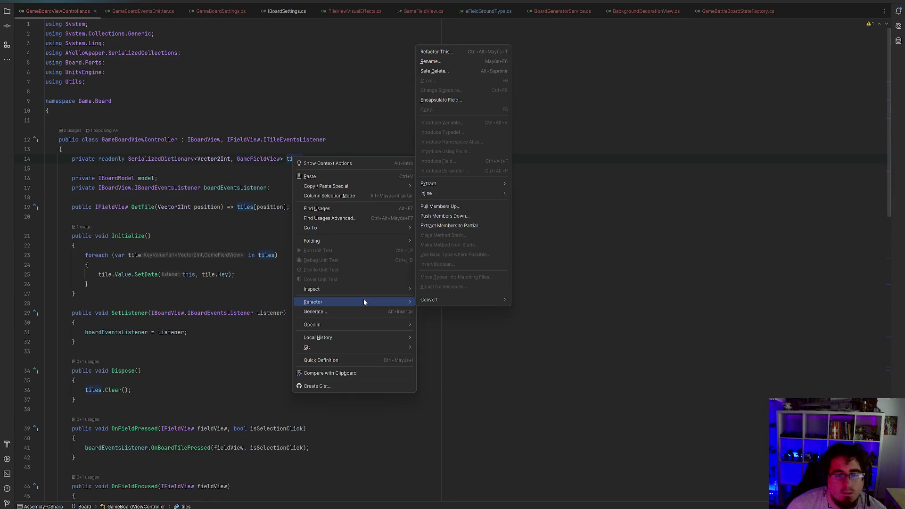
click(430, 61)
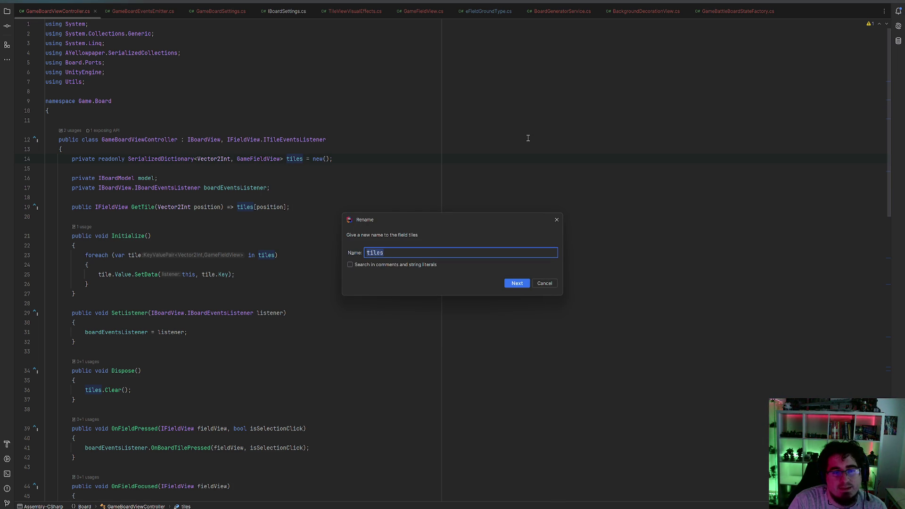
key(BackSpace)
key(BackSpace)
key(BackSpace)
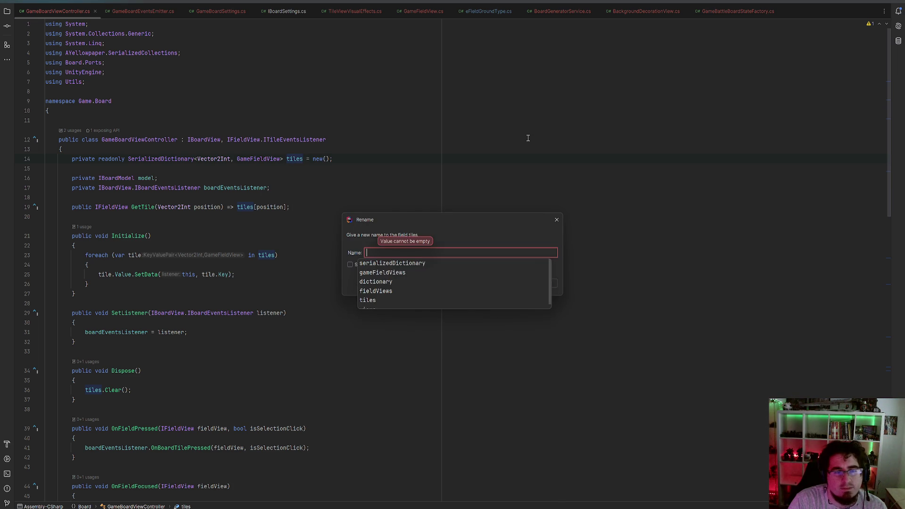
text(fieldViews)
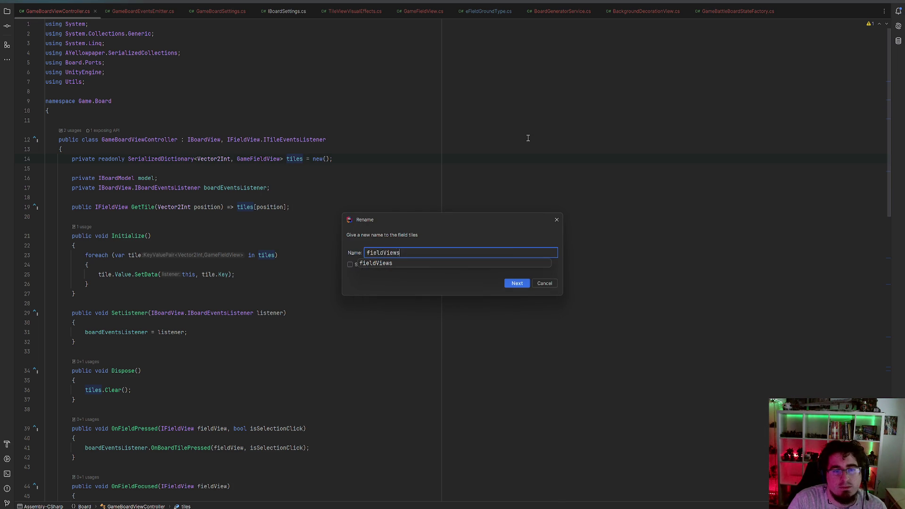
key(Return)
scroll(285, 236, down, 7)
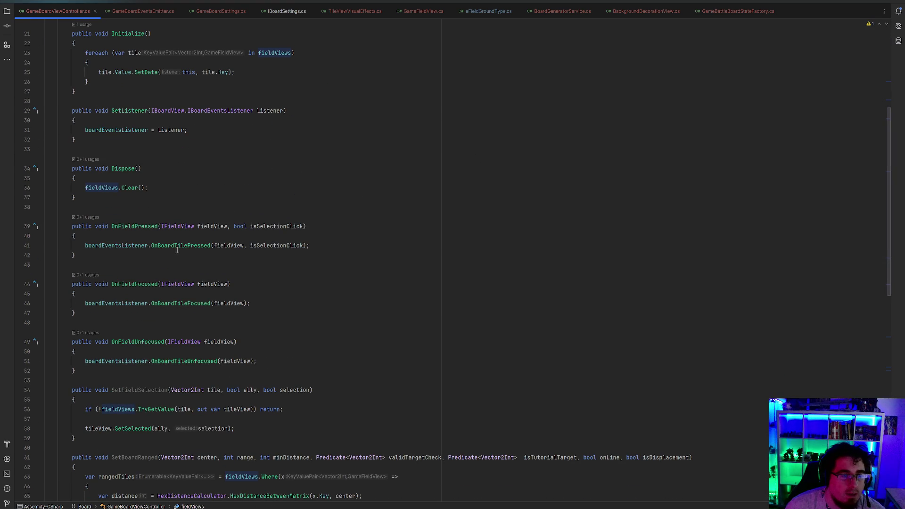
right_click(180, 247)
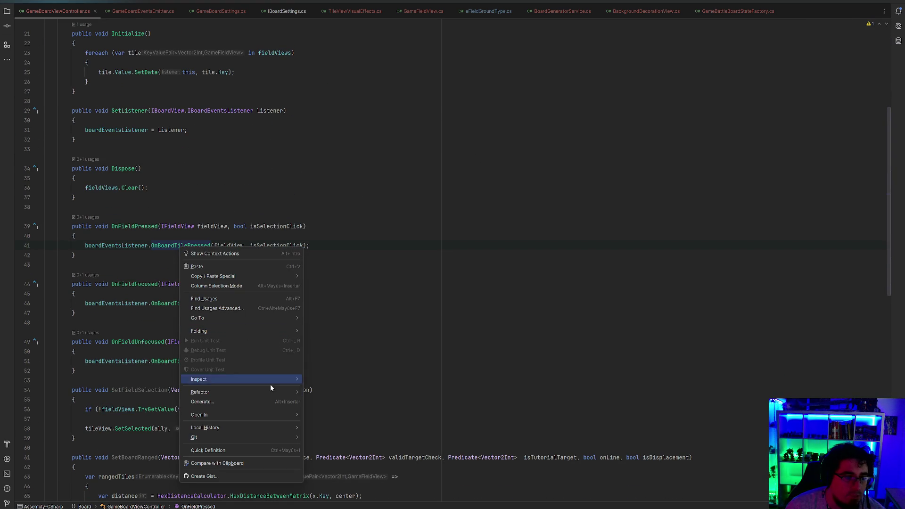
Rename the OnBoardTilePressed listener method to OnBoardFieldPressed
mouse_move(271, 391)
click(313, 155)
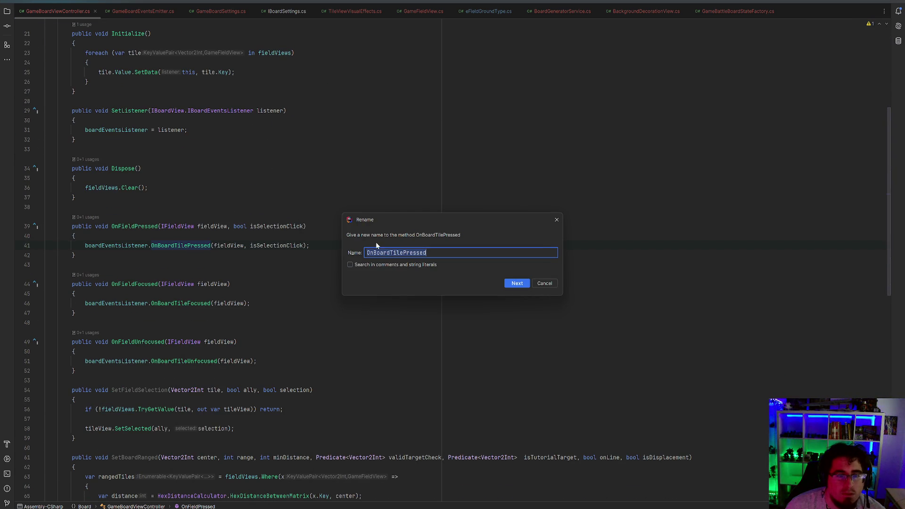
click(394, 253)
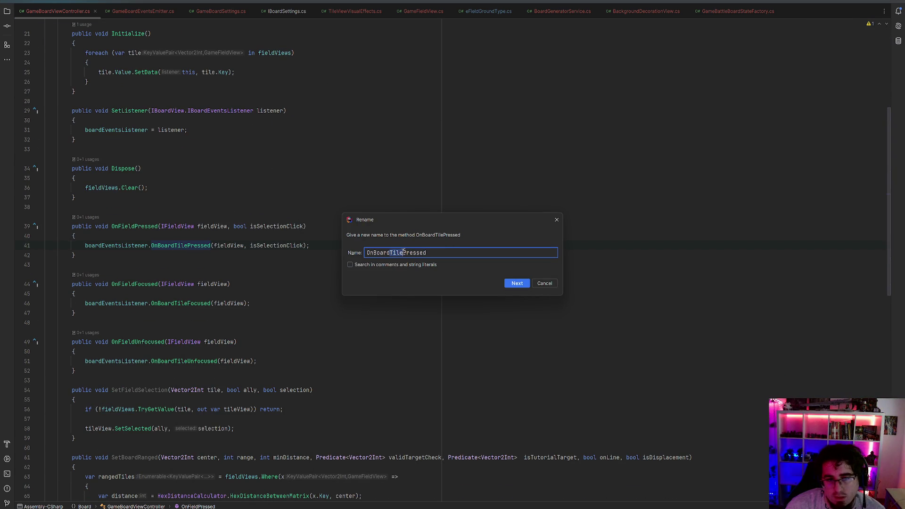
text(File)
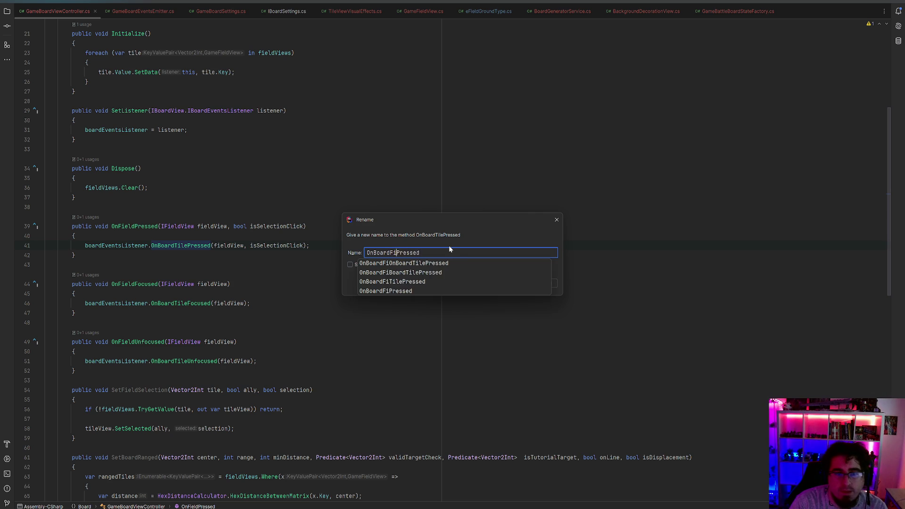
key(BackSpace)
key(BackSpace)
text(eld)
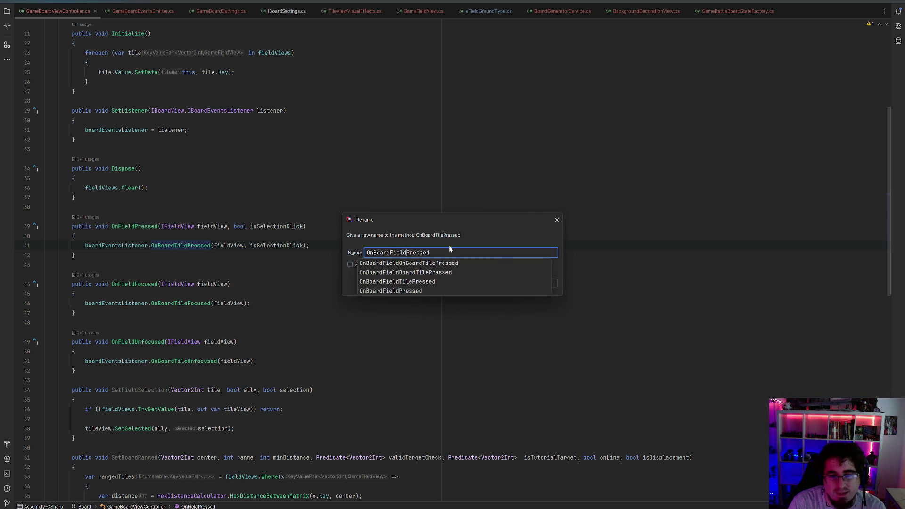
key(Return)
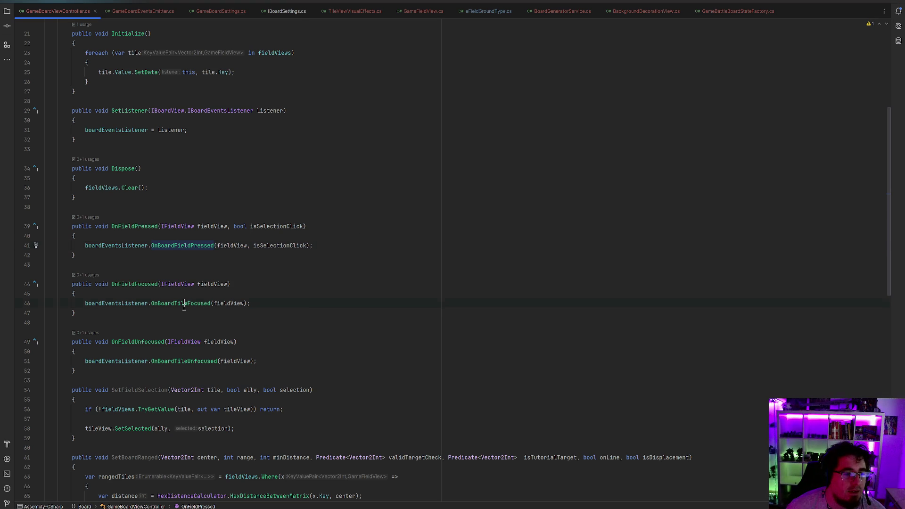
Rename the OnBoardTileFocused listener method to OnBoardFieldFocused
right_click(183, 306)
mouse_move(292, 371)
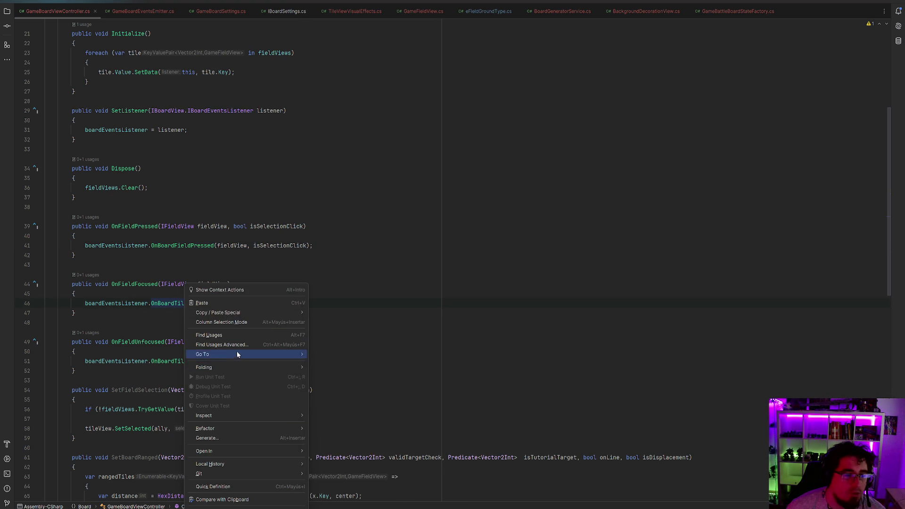
mouse_move(274, 427)
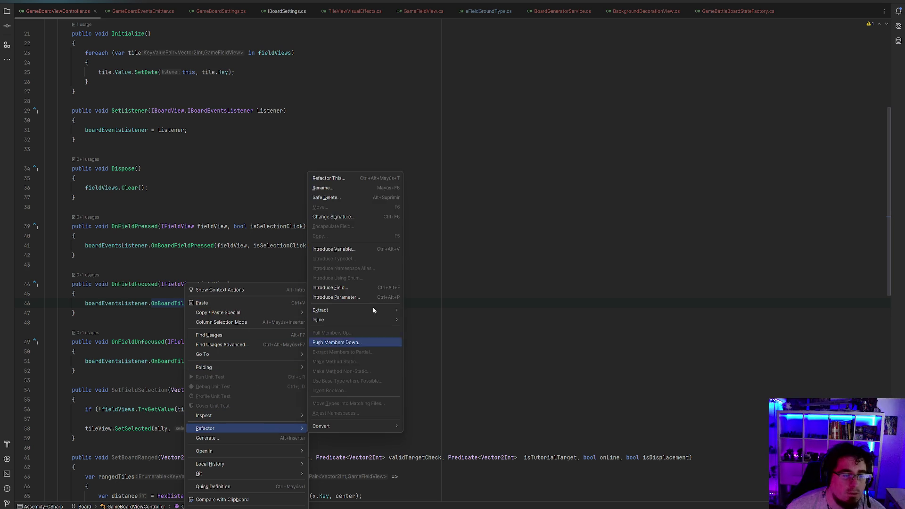
click(323, 187)
drag(391, 253, 404, 253)
text(File)
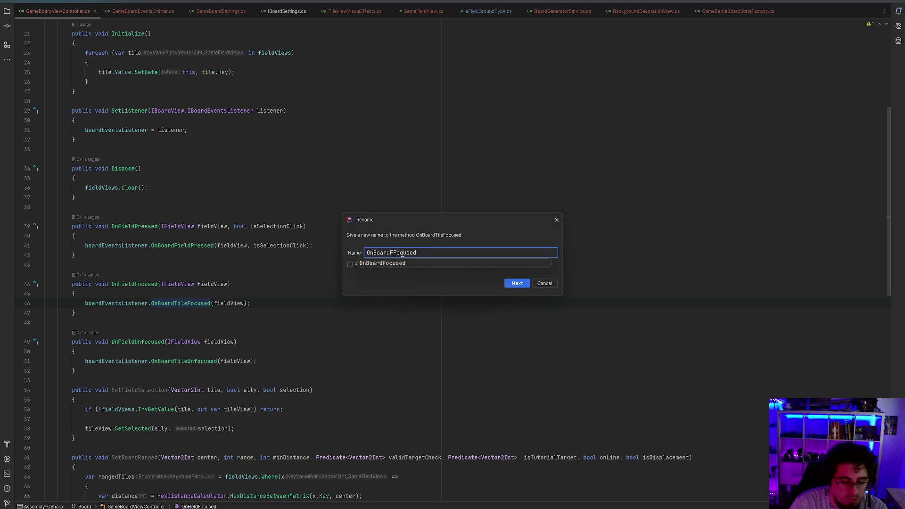
key(BackSpace)
key(BackSpace)
text(eld)
key(Return)
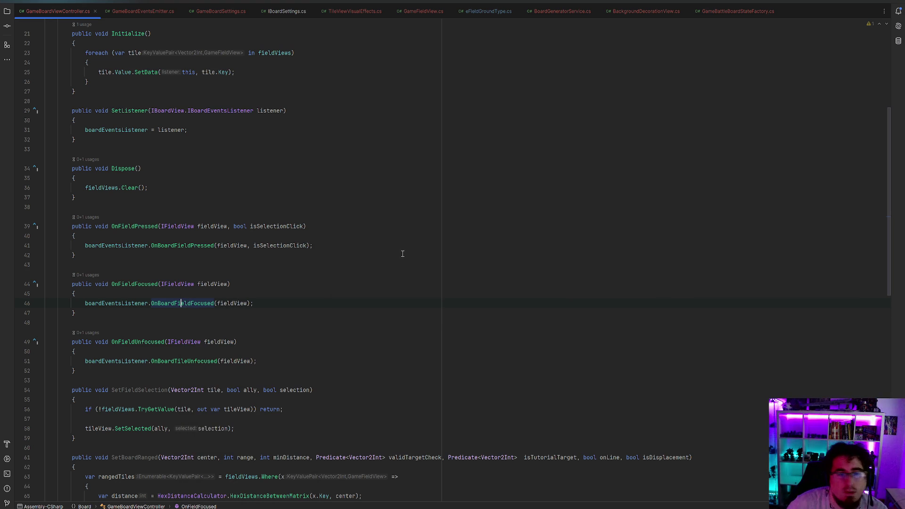
Rename the OnBoardTileUnfocused listener method to OnBoardFieldUnfocused
scroll(332, 250, down, 2)
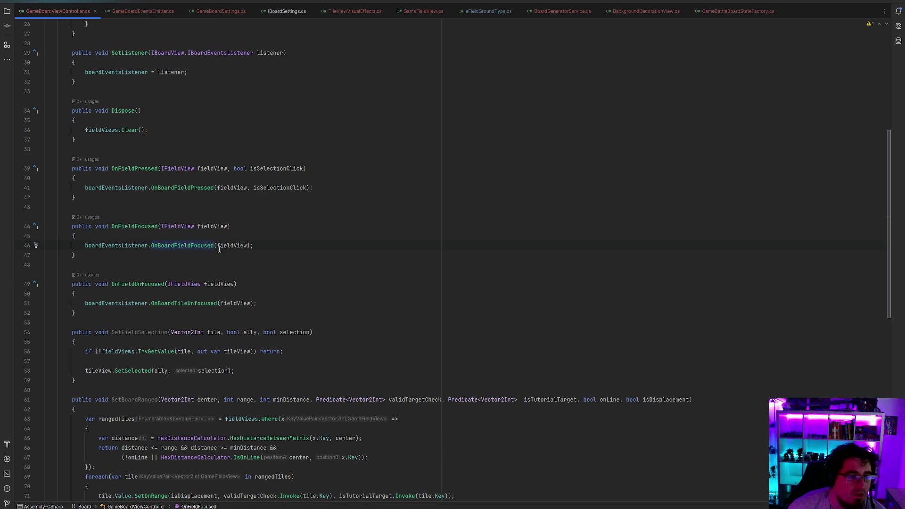
right_click(195, 304)
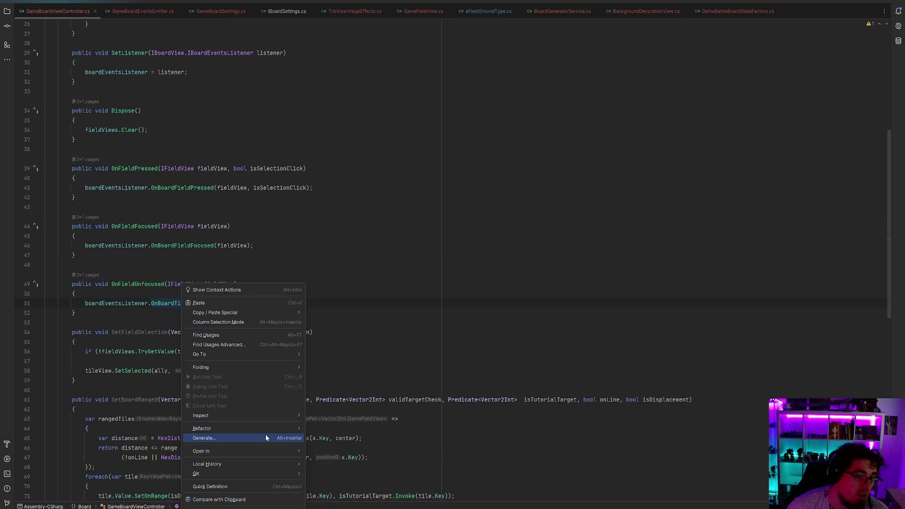
mouse_move(277, 431)
click(347, 189)
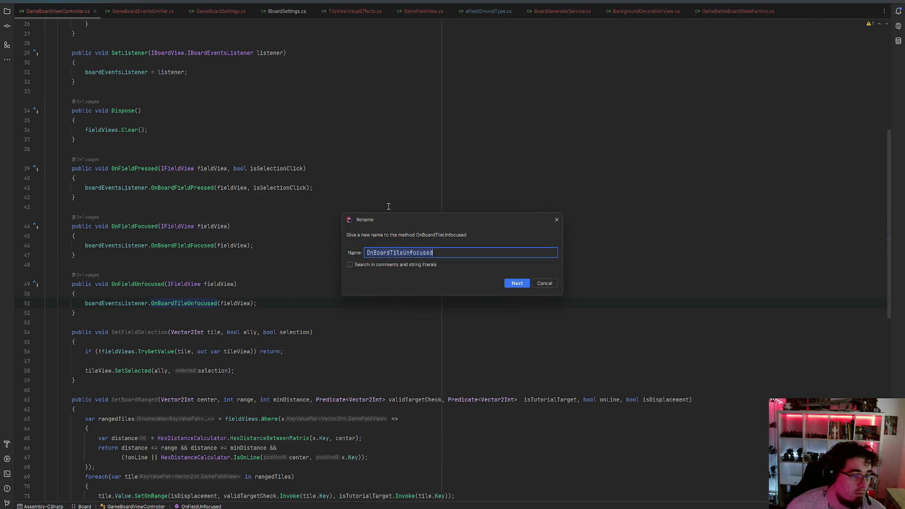
drag(404, 252, 390, 253)
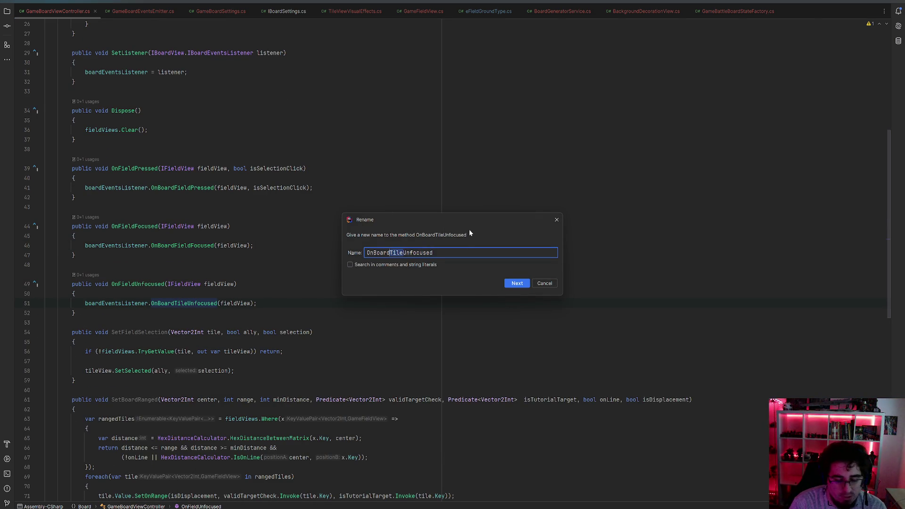
text(Field)
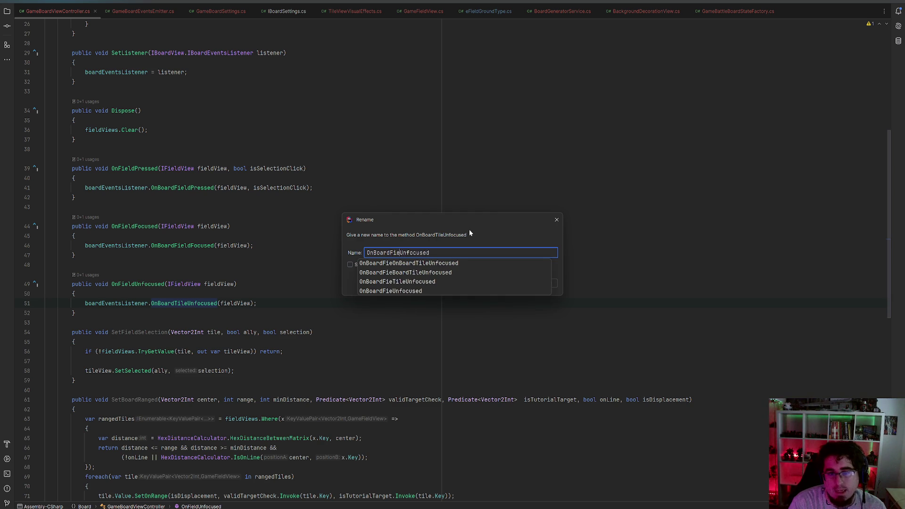
key(Return)
key(Return)
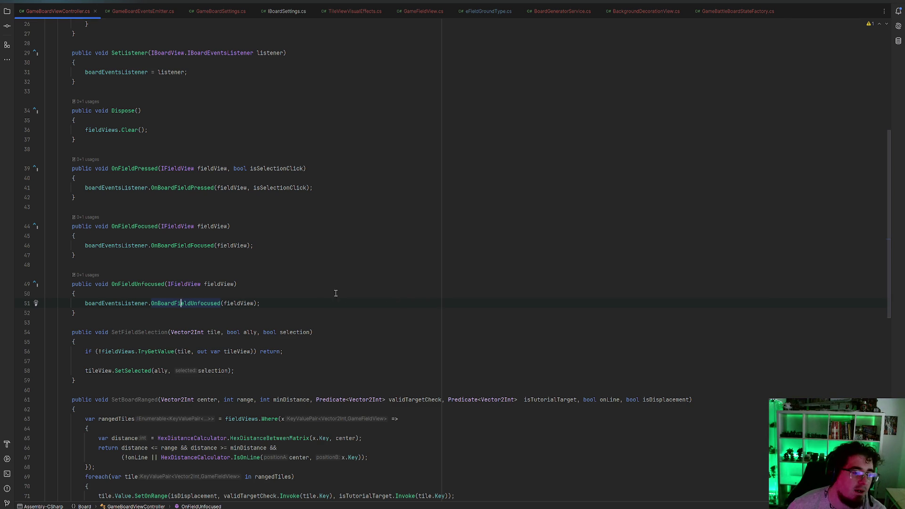
scroll(234, 251, down, 2)
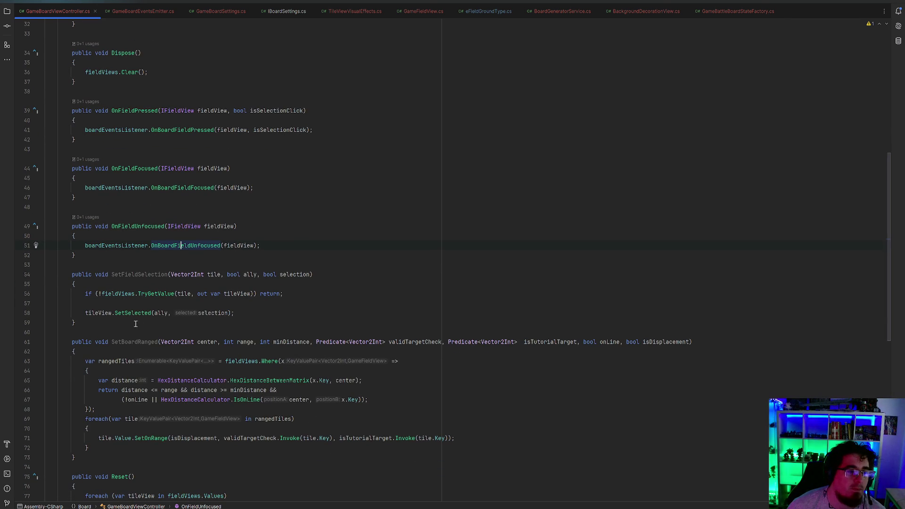
click(98, 312)
Rename the tileView variable in SetFieldSelection to fieldView
right_click(238, 292)
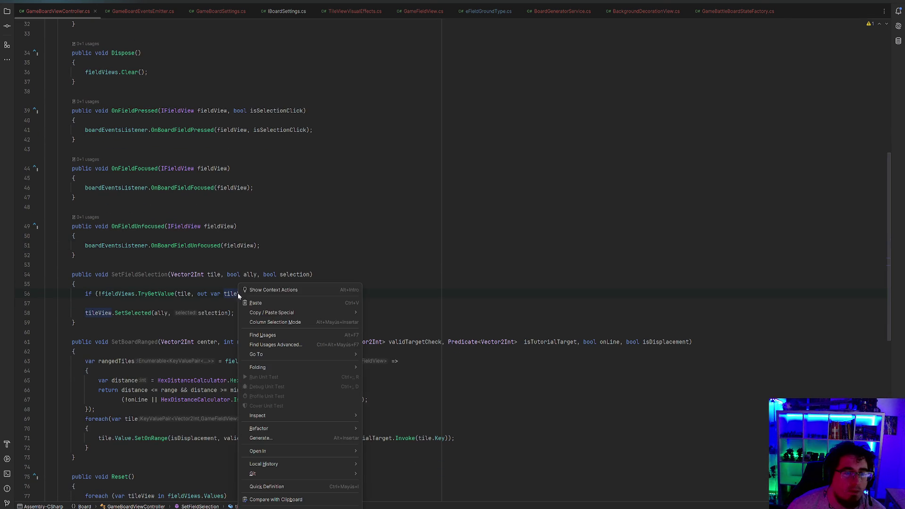
mouse_move(332, 428)
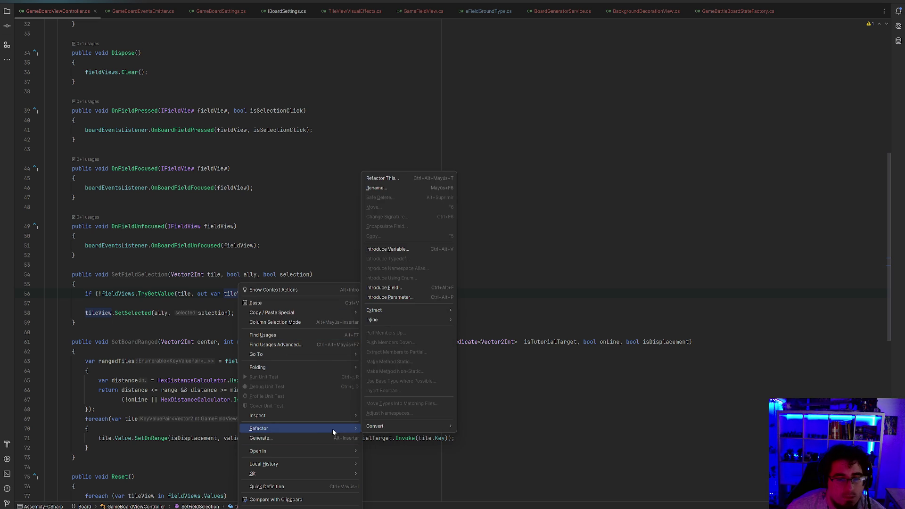
click(401, 179)
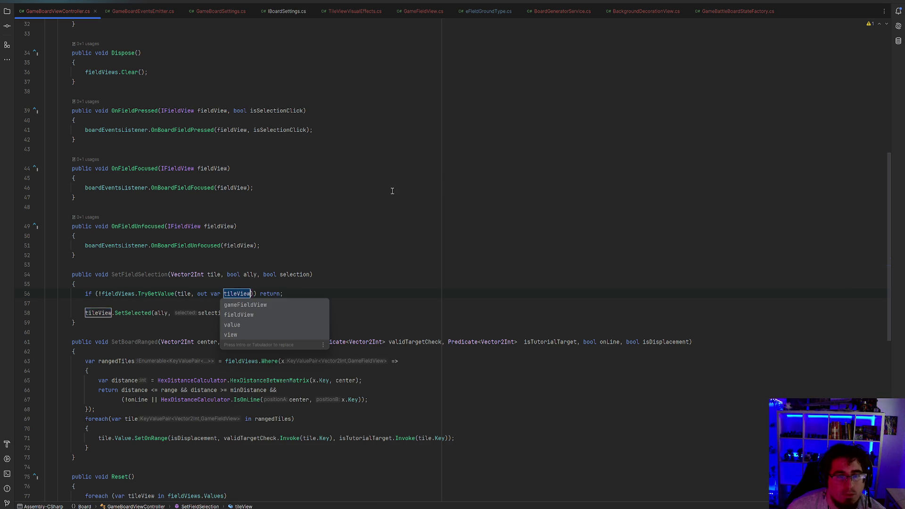
click(241, 314)
click(300, 317)
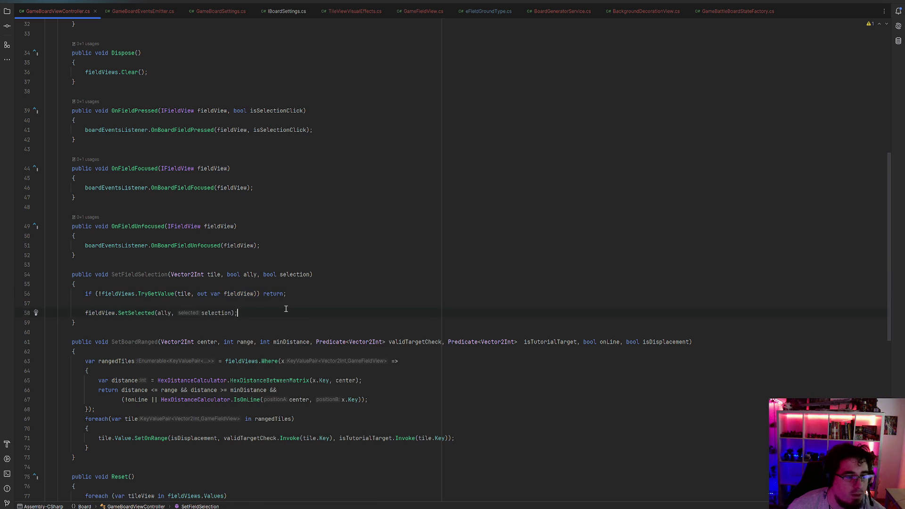
scroll(247, 330, down, 3)
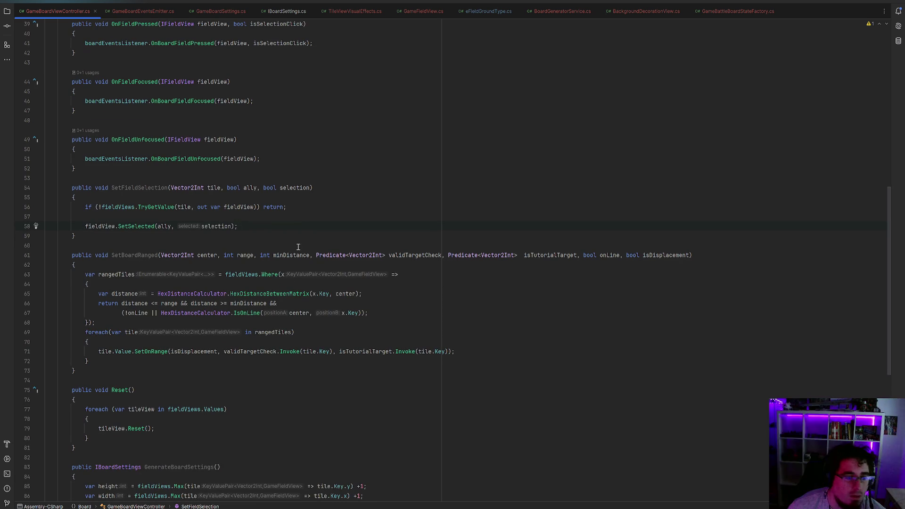
scroll(298, 247, down, 5)
Rename the tileView variable in Reset to fieldView
click(141, 265)
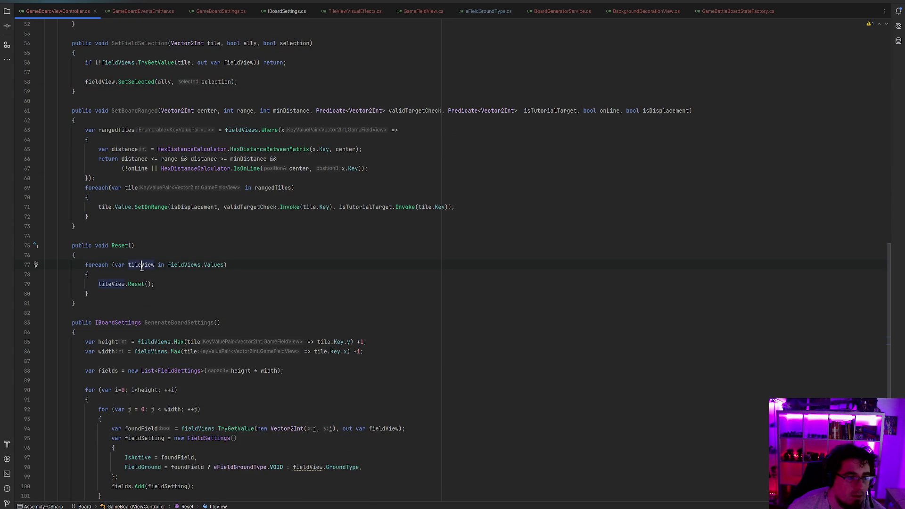
right_click(142, 267)
mouse_move(229, 413)
click(293, 171)
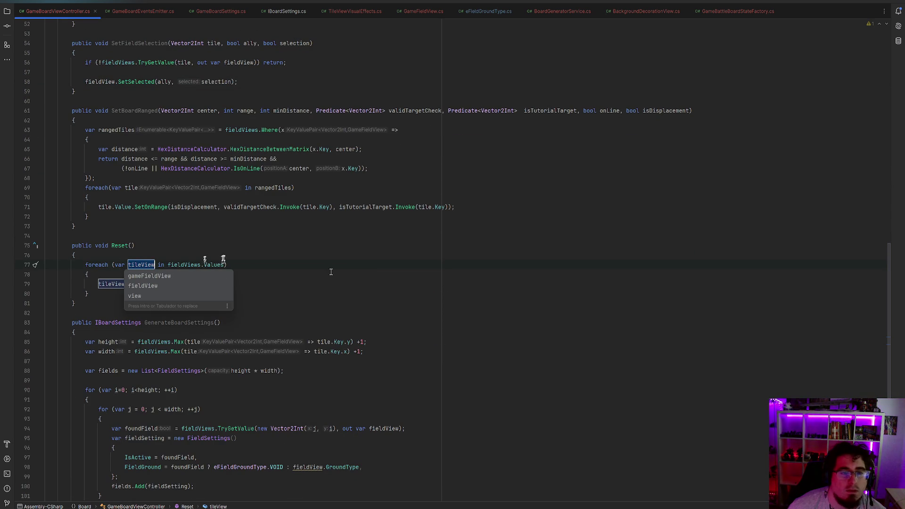
click(142, 286)
click(263, 291)
scroll(212, 264, down, 5)
click(109, 228)
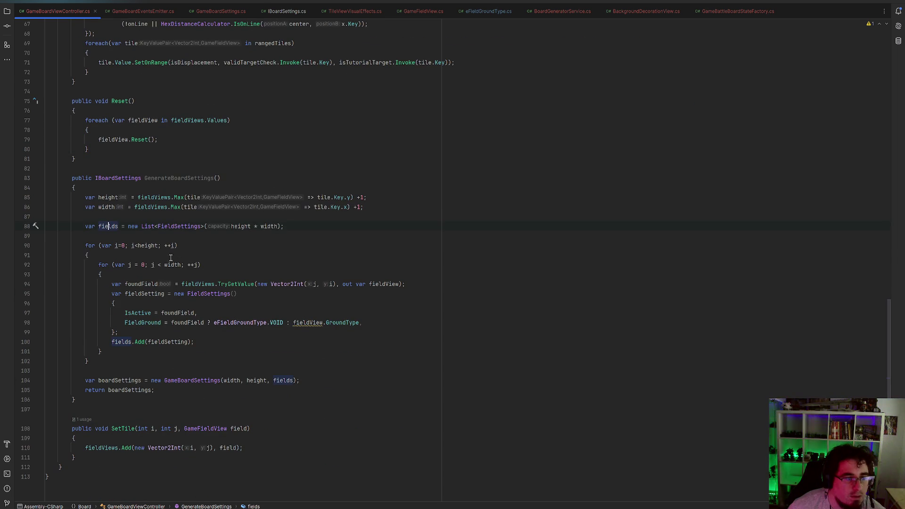
Search the file for 'tile' and rename Initialize's loop variable tile to field
key(ctrl+f)
text(tile)
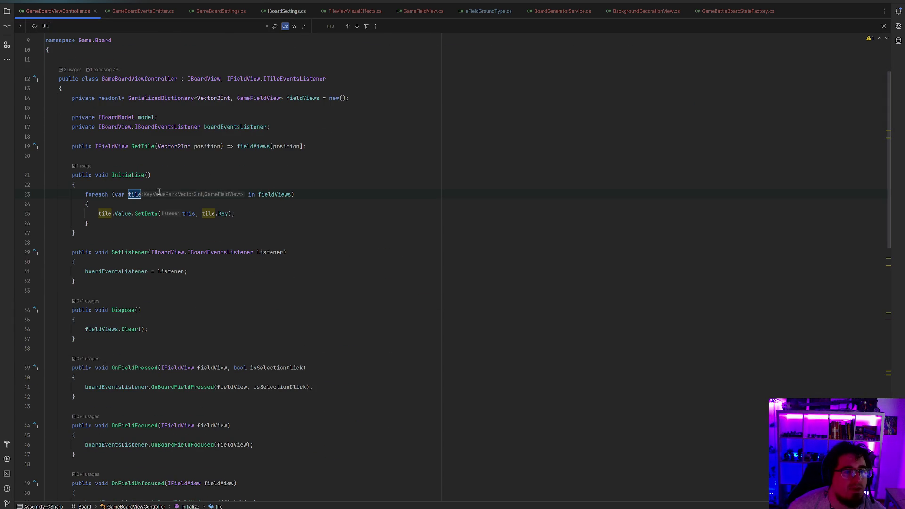
right_click(134, 196)
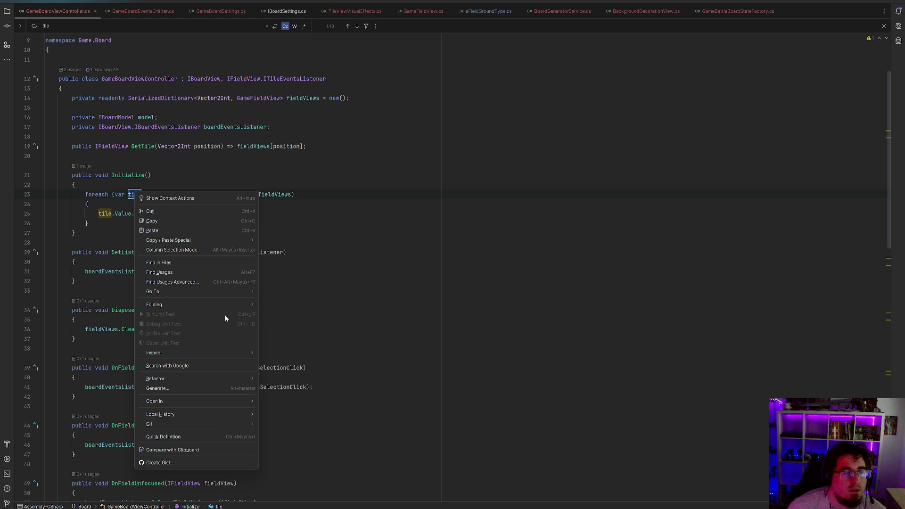
mouse_move(222, 380)
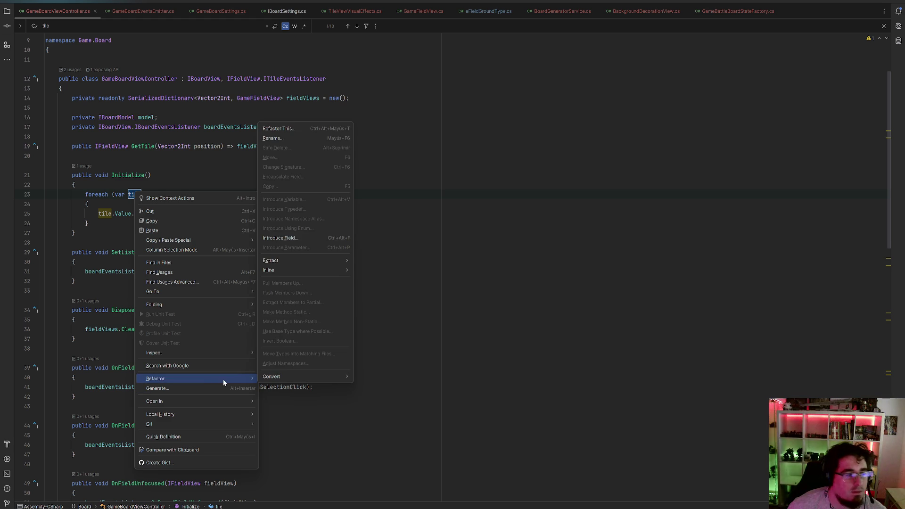
click(278, 139)
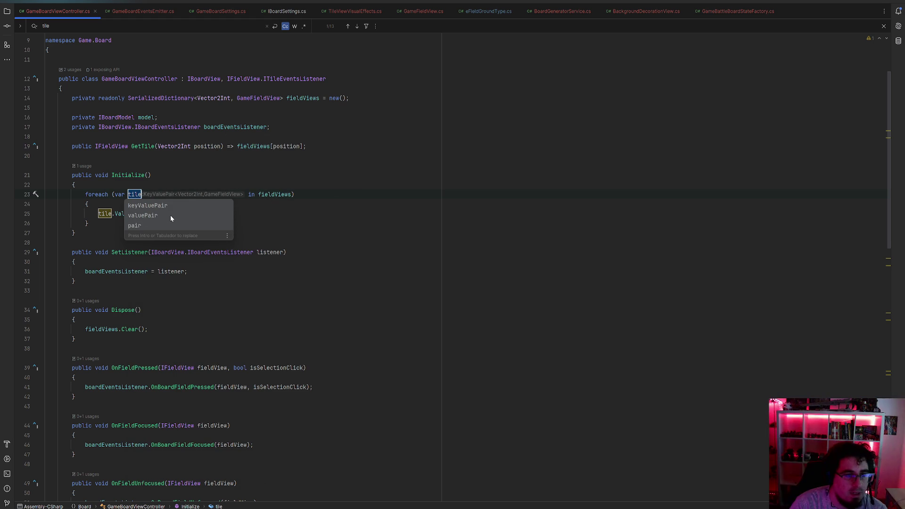
text(fiu)
key(BackSpace)
text(eld)
key(Return)
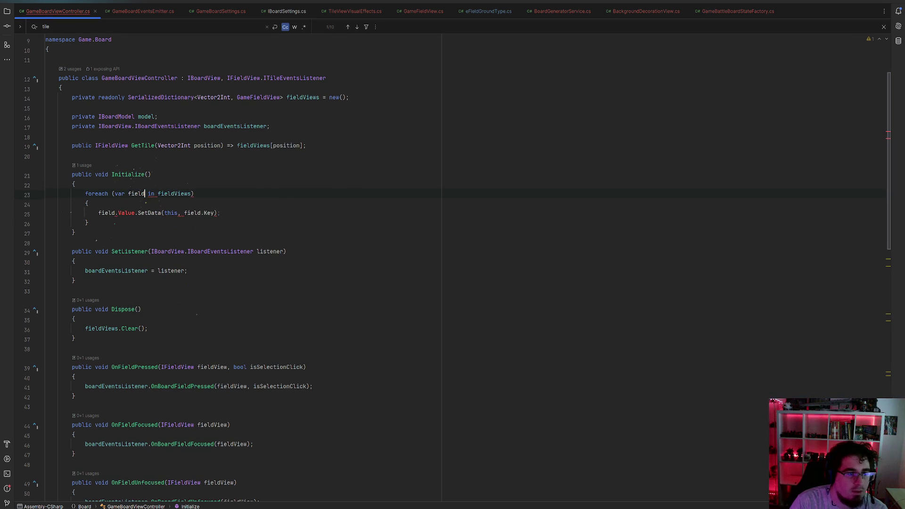
Verify the renamed field usage on line 25, close the search, and go to Unity
click(231, 212)
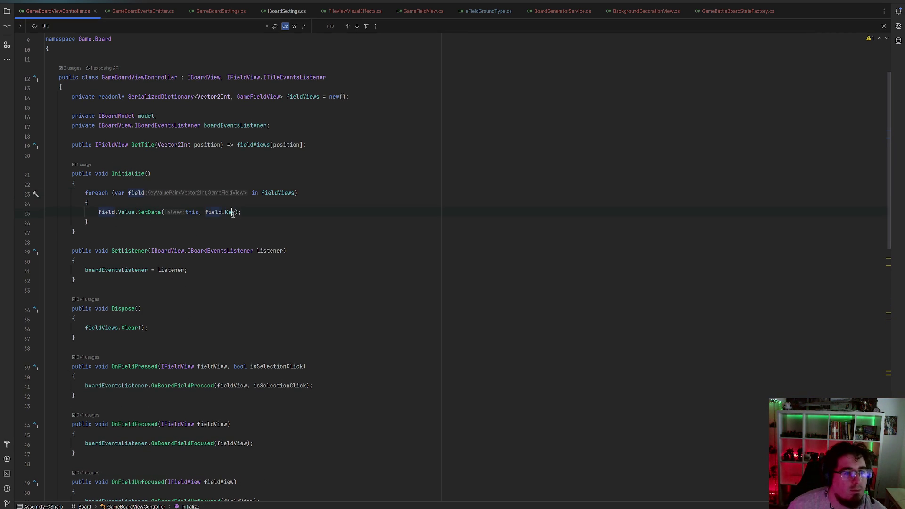
click(223, 270)
key(Escape)
scroll(374, 240, up, 2)
scroll(400, 204, down, 2)
key(alt+Tab)
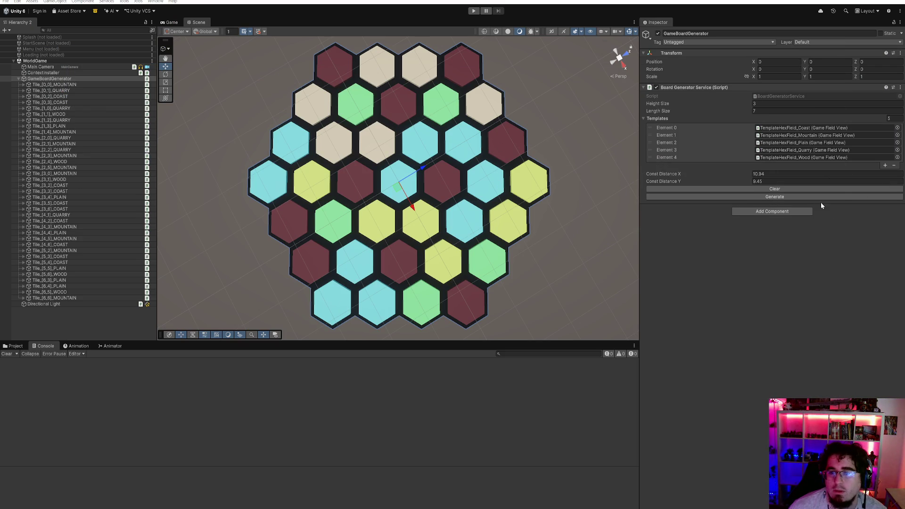
Clear and regenerate the hex board in Unity, view the Prefab folder, then return to Rider
click(803, 190)
click(100, 146)
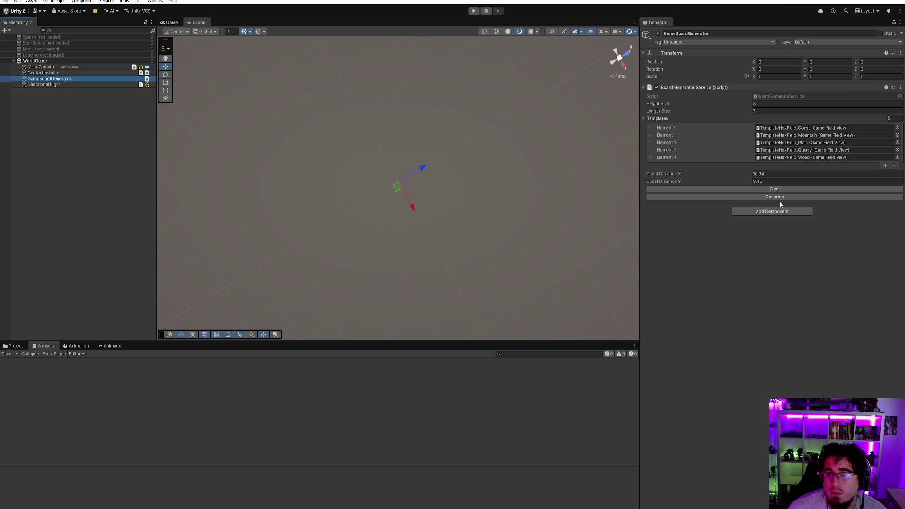
click(779, 197)
click(14, 346)
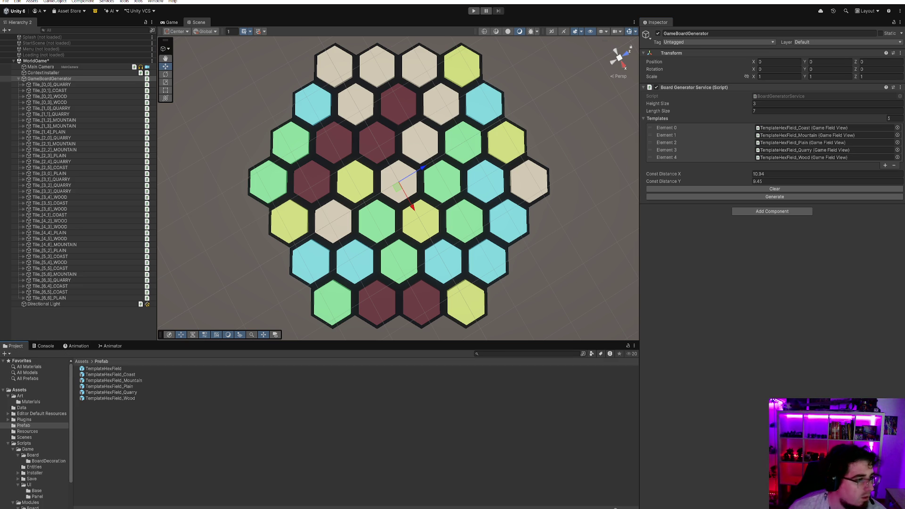
key(alt+Tab)
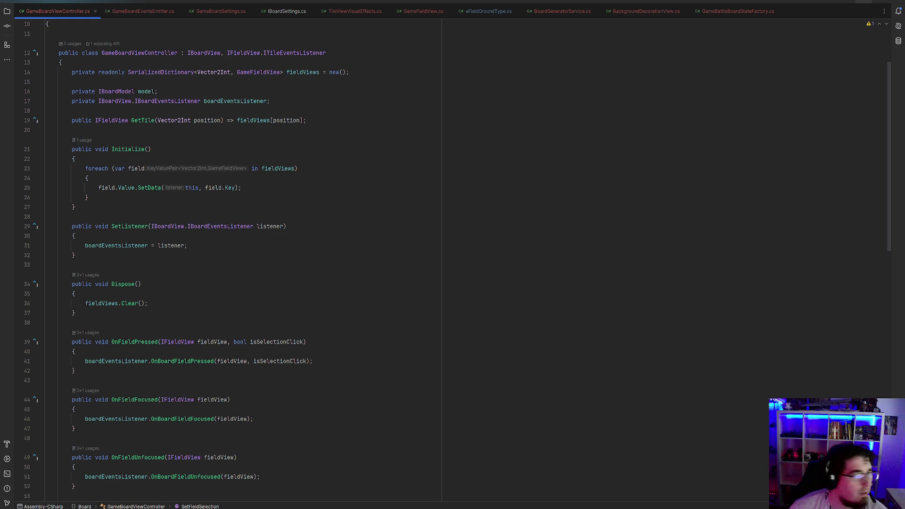
Trace the boardEventsListener OnBoardFieldFocused call to its interface declaration and emitter implementation
click(119, 246)
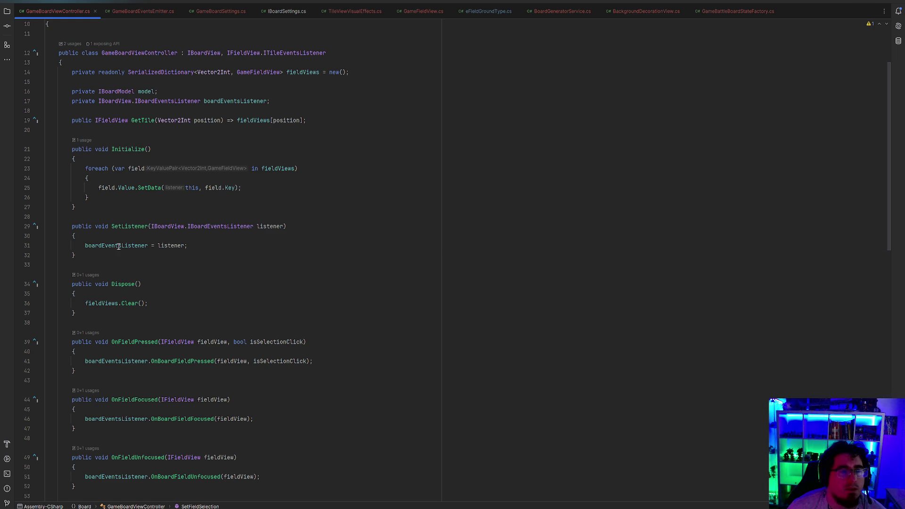
scroll(169, 266, down, 4)
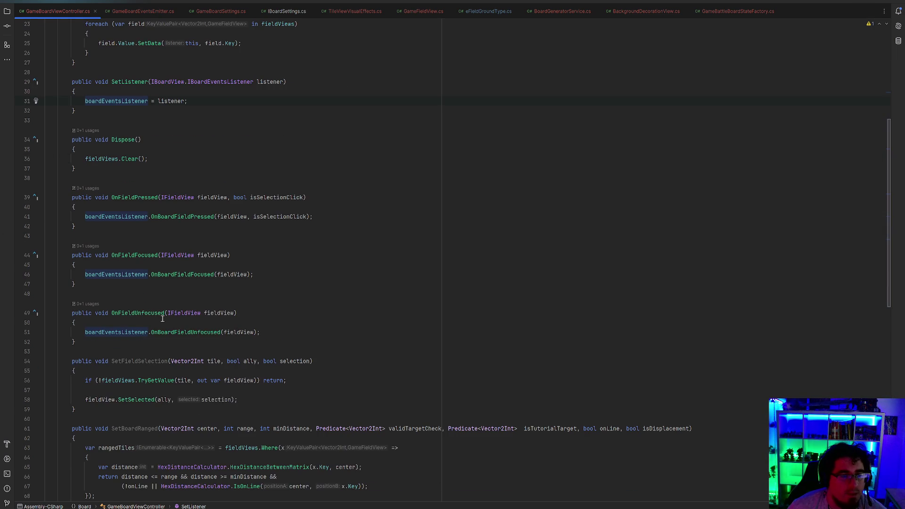
click(191, 275)
ctrl+click(192, 278)
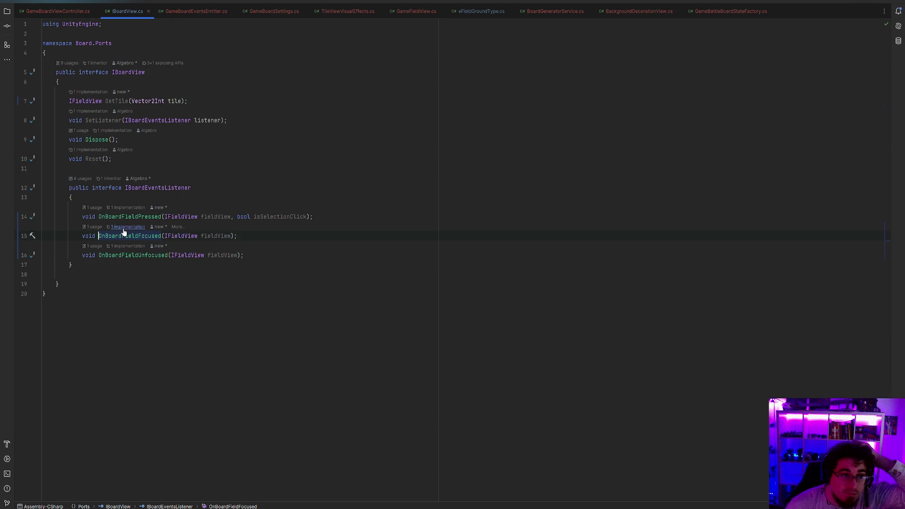
click(124, 230)
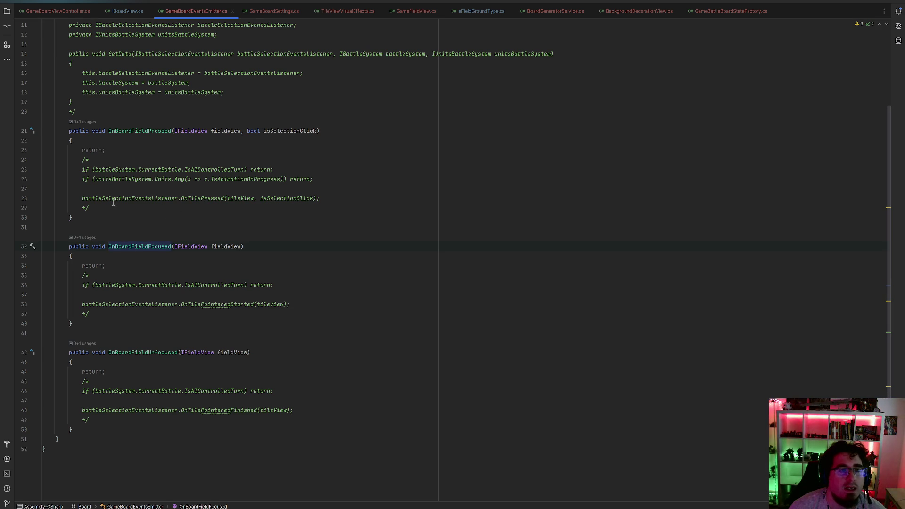
key(ctrl+u)
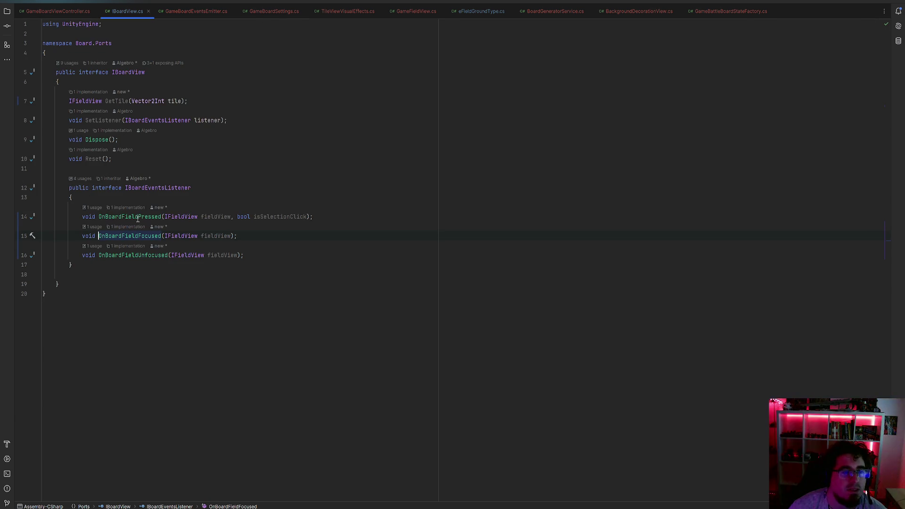
Follow OnBoardFieldFocused and OnFieldFocused usages to the start of GameFieldView's OnPointerEnter method
ctrl+click(141, 236)
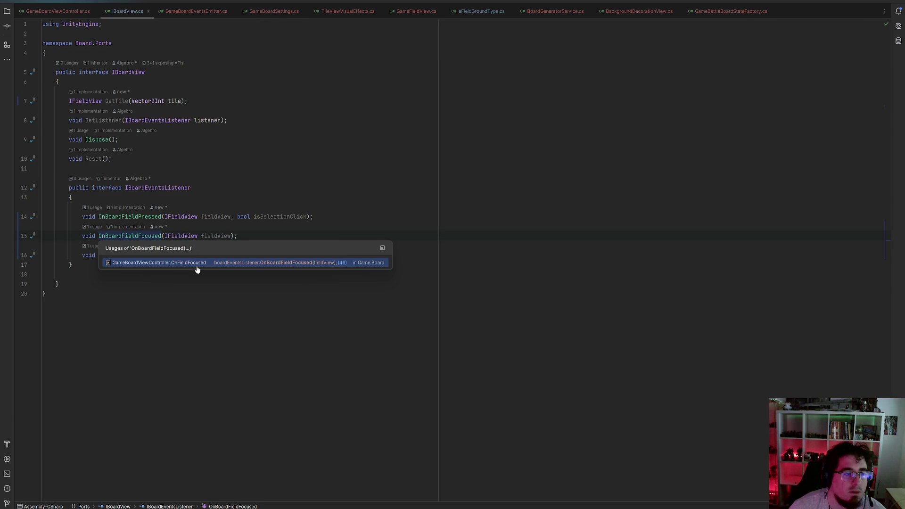
click(197, 264)
ctrl+click(134, 166)
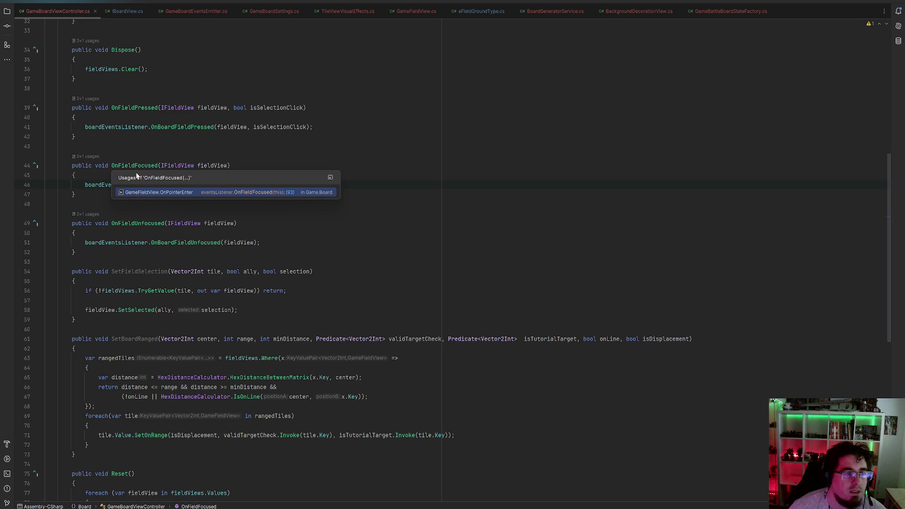
click(159, 191)
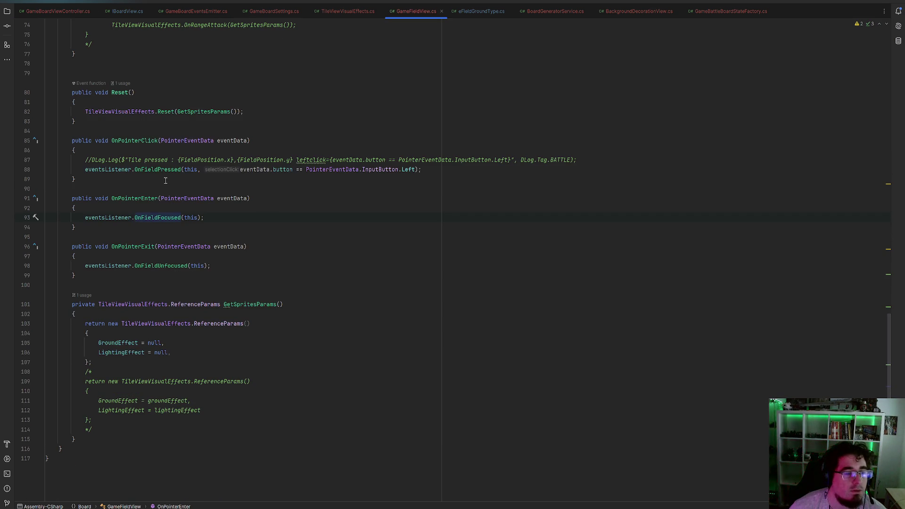
click(134, 199)
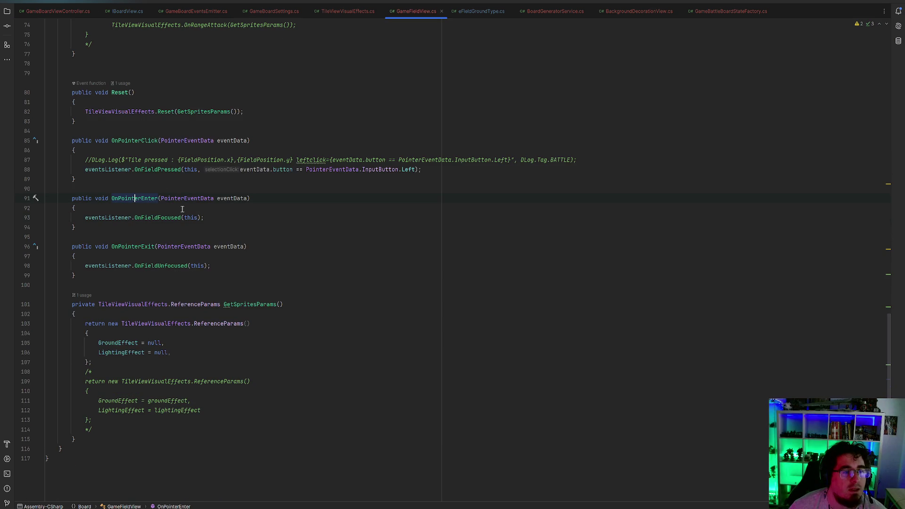
click(132, 208)
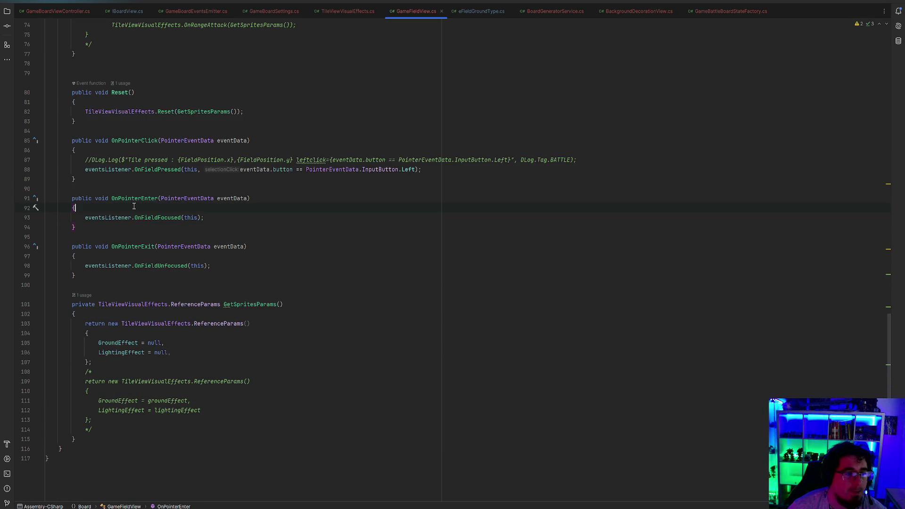
Insert DLog.Log("OnPointerEnter " + this.name); at the top of OnPointerEnter, then return to Unity
key(Return)
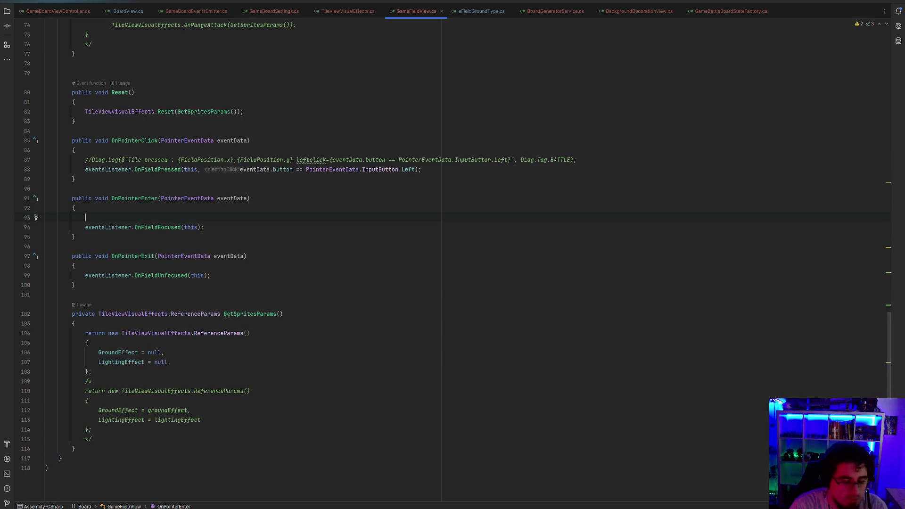
key(ctrl+space)
key(Escape)
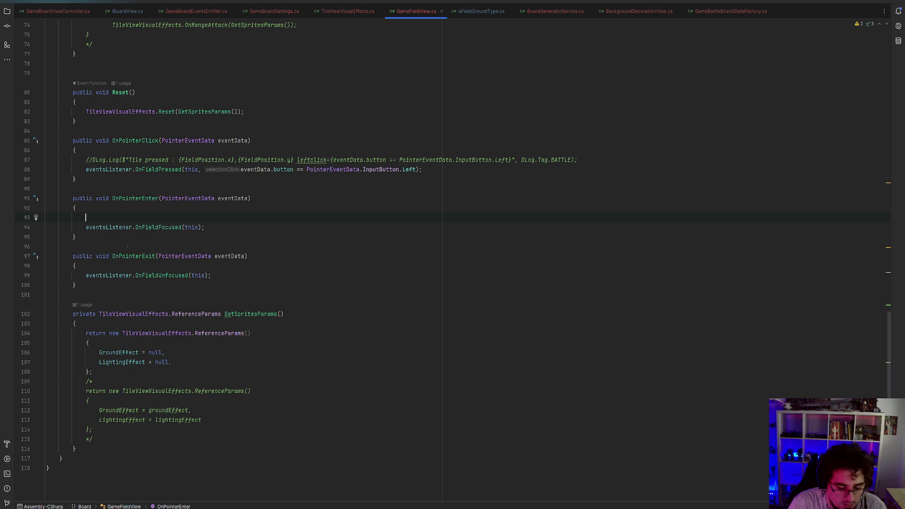
text(DLog.Log("OnPointerEnter )
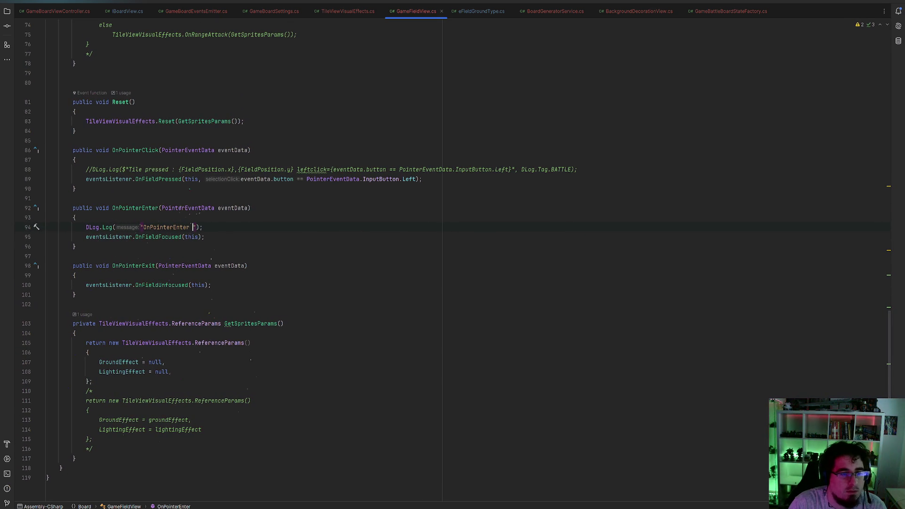
text(" + )
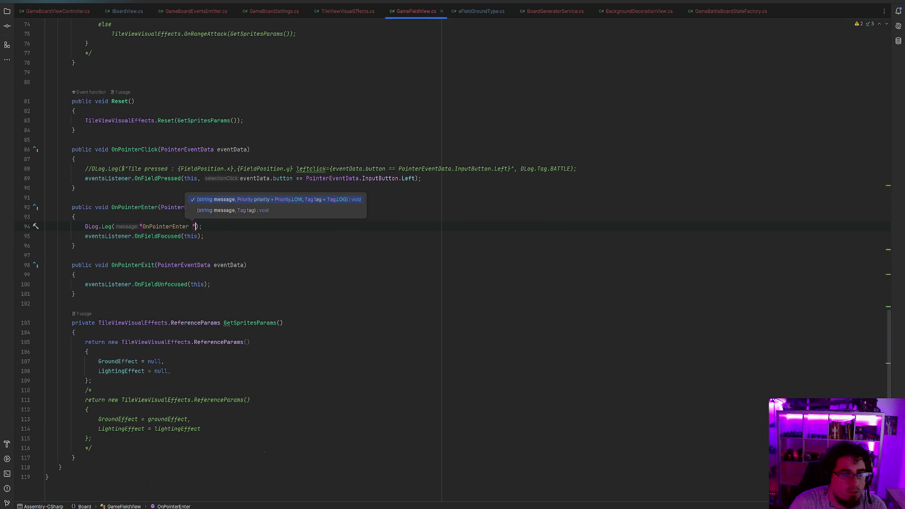
text(ht)
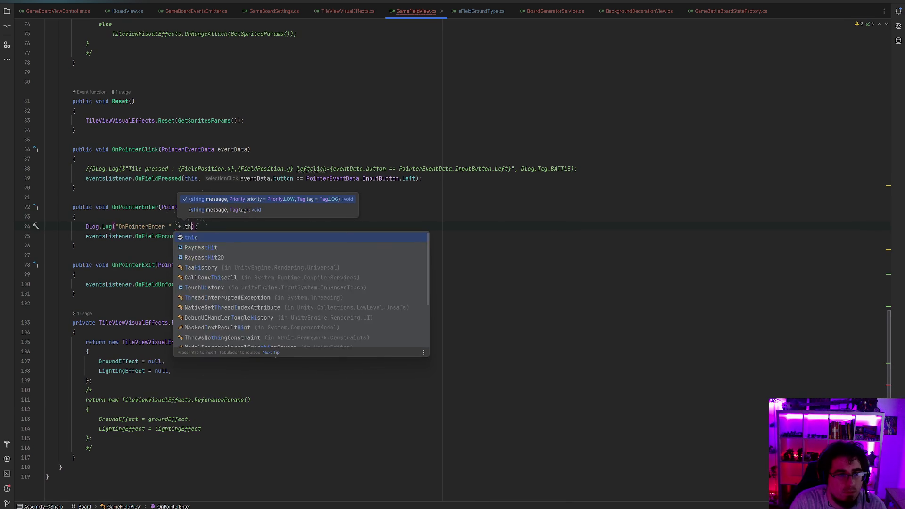
key(BackSpace)
key(BackSpace)
text(this.name)
key(Return)
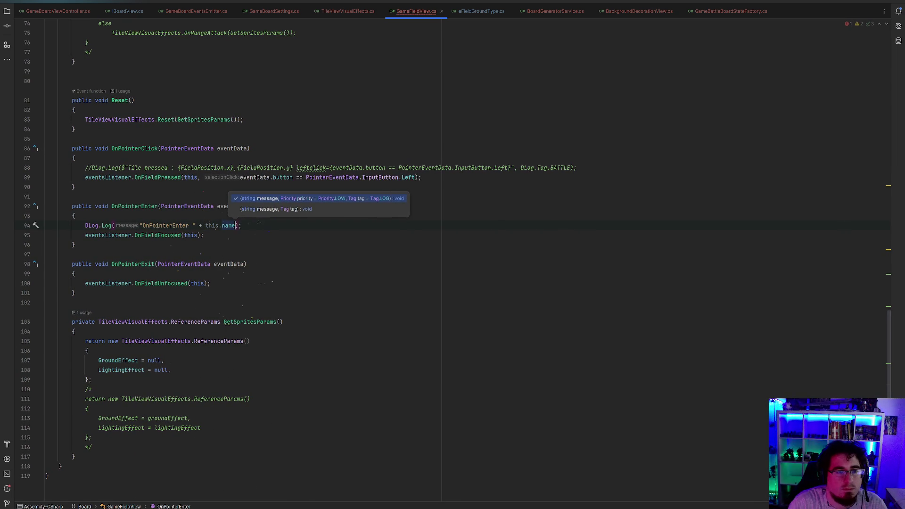
key(End)
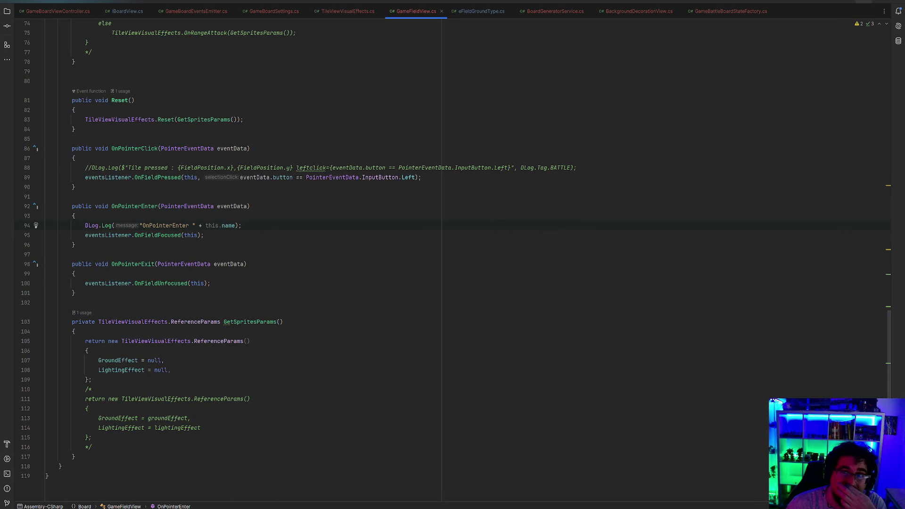
key(alt+Tab)
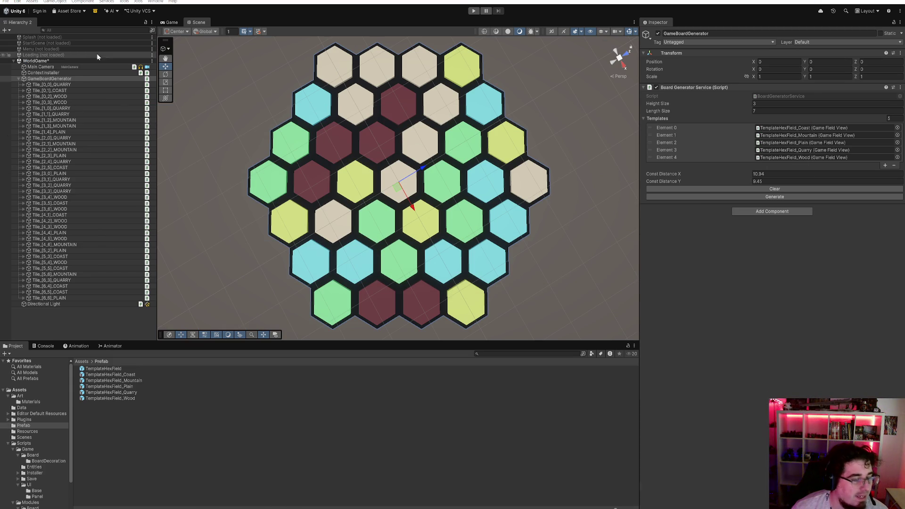
After recompiling, select GameBoardGenerator in the Hierarchy to view its five TemplateHexField templates
click(78, 78)
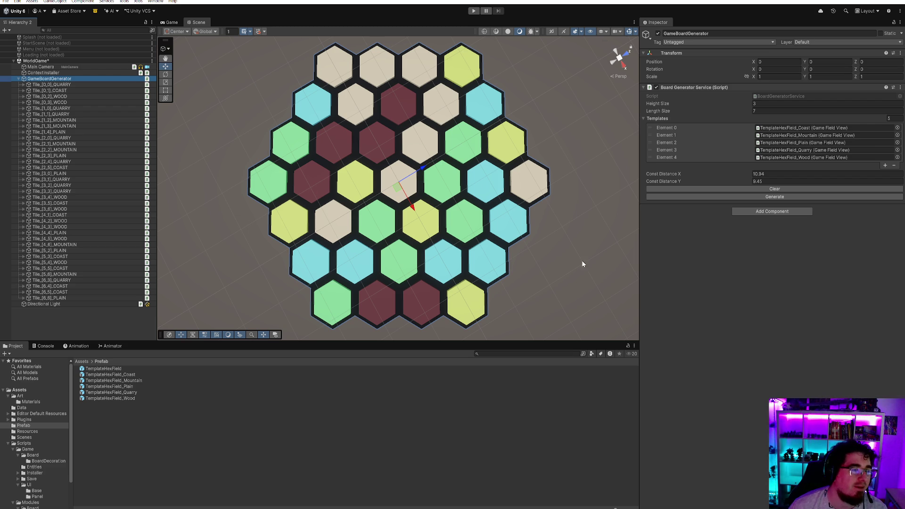
click(50, 73)
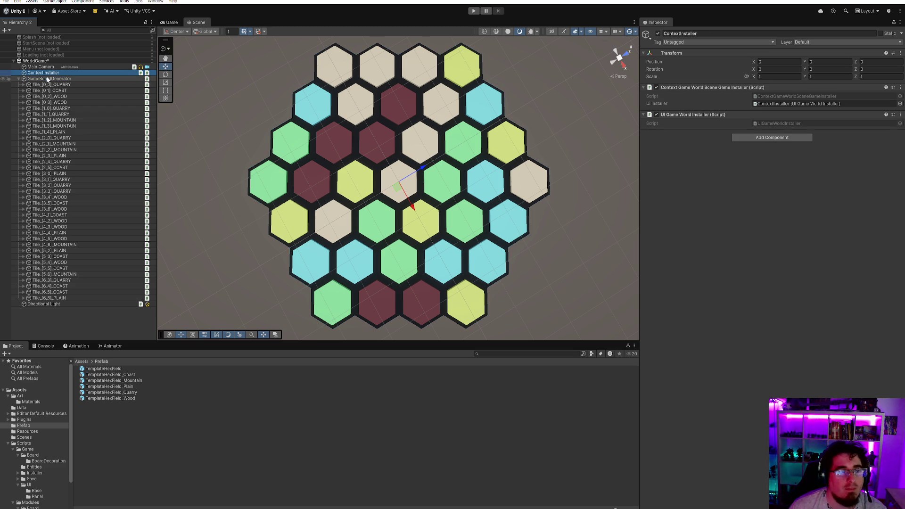
click(44, 79)
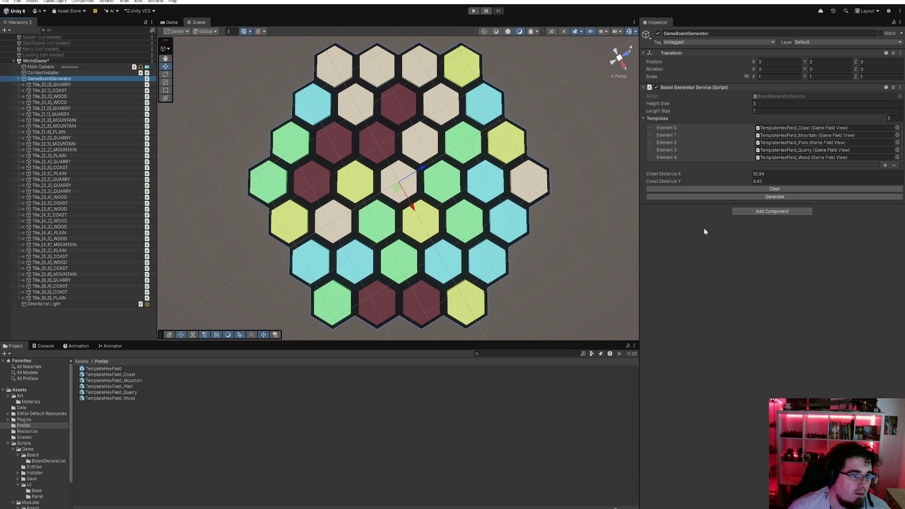
click(17, 82)
click(18, 79)
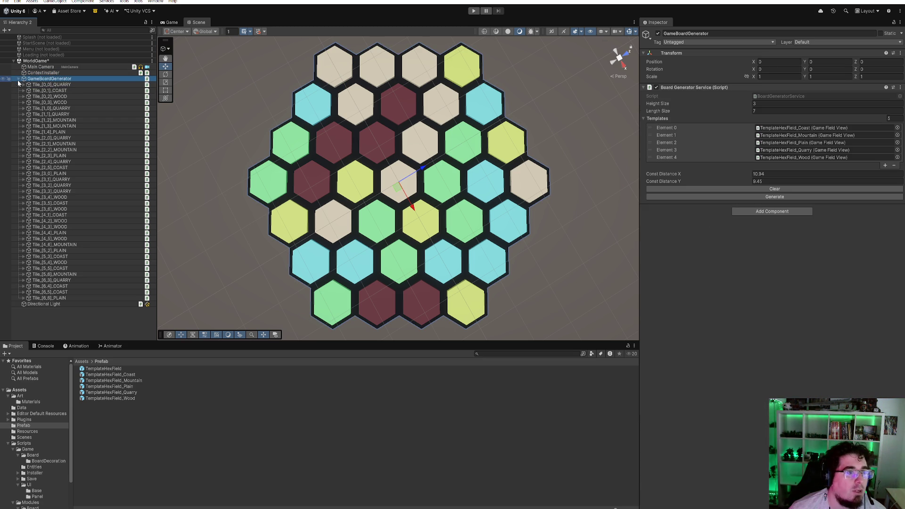
click(18, 79)
click(53, 73)
click(52, 79)
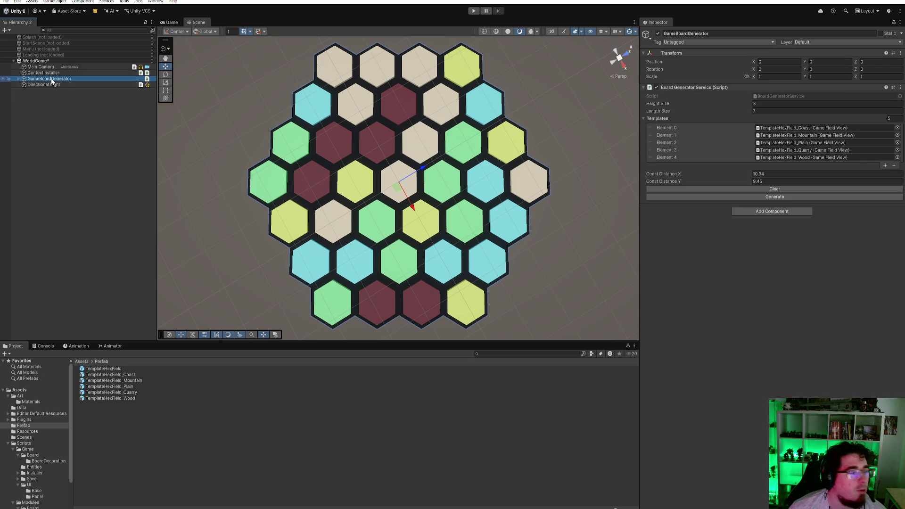
click(18, 78)
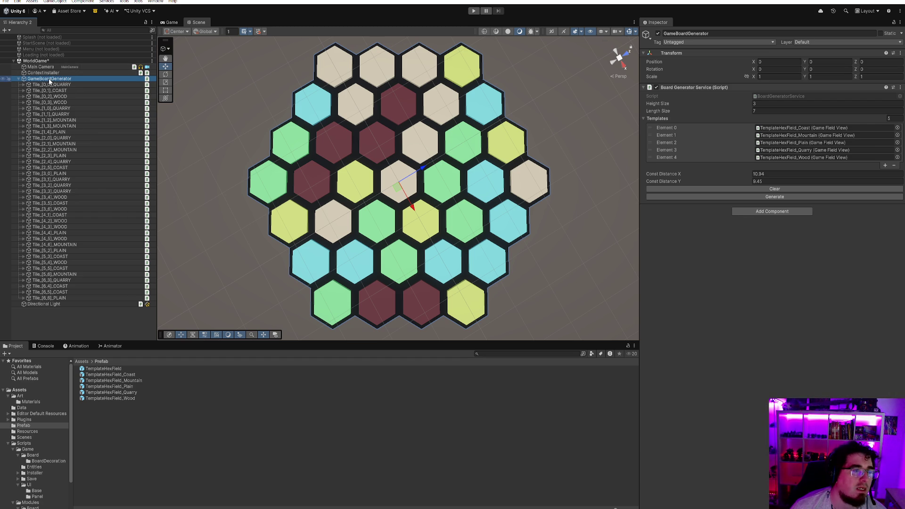
click(48, 62)
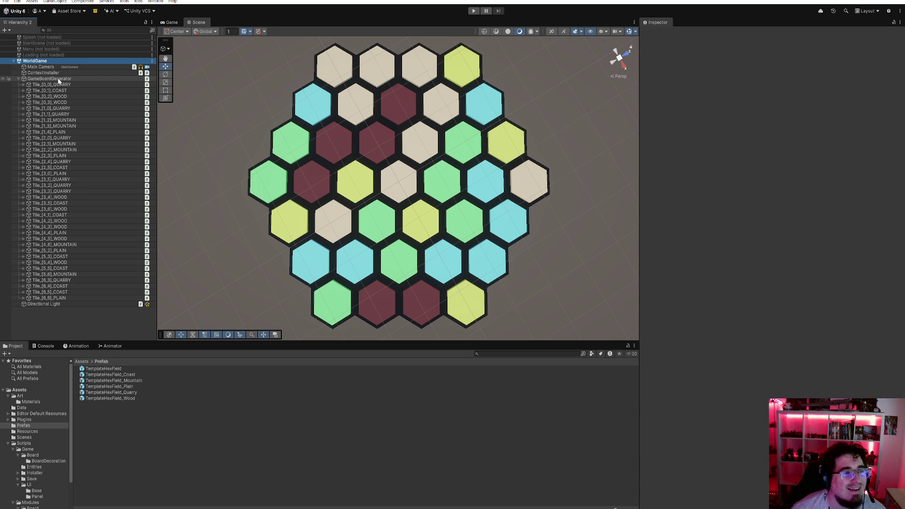
click(59, 79)
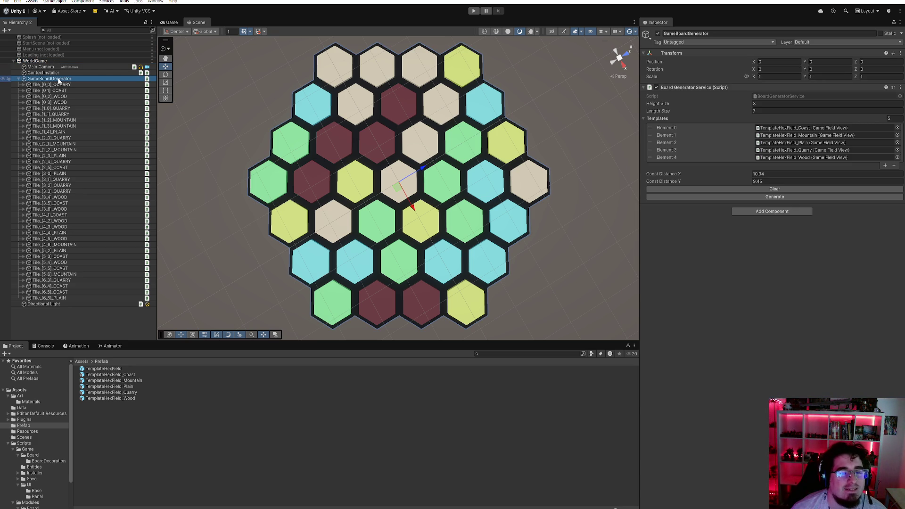
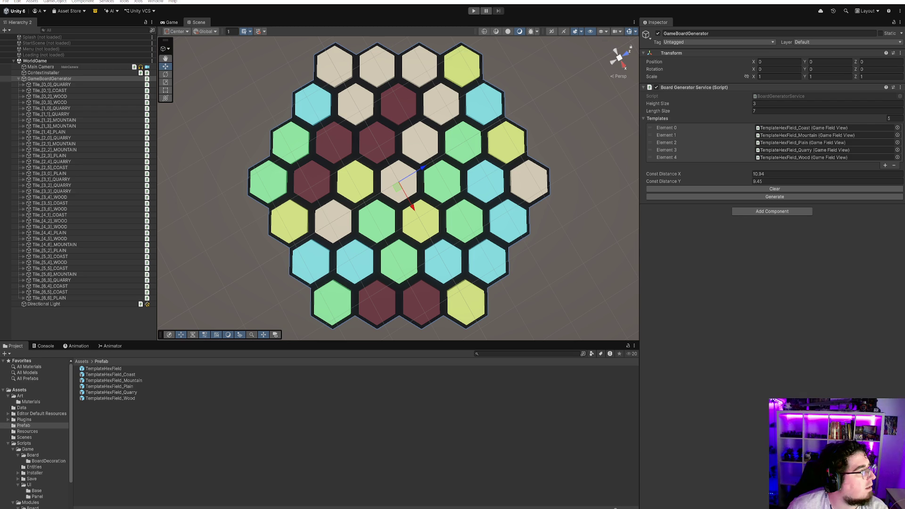
Switch from Unity to the Chrome net salary calculator and select the annual gross salary field
key(alt+Tab)
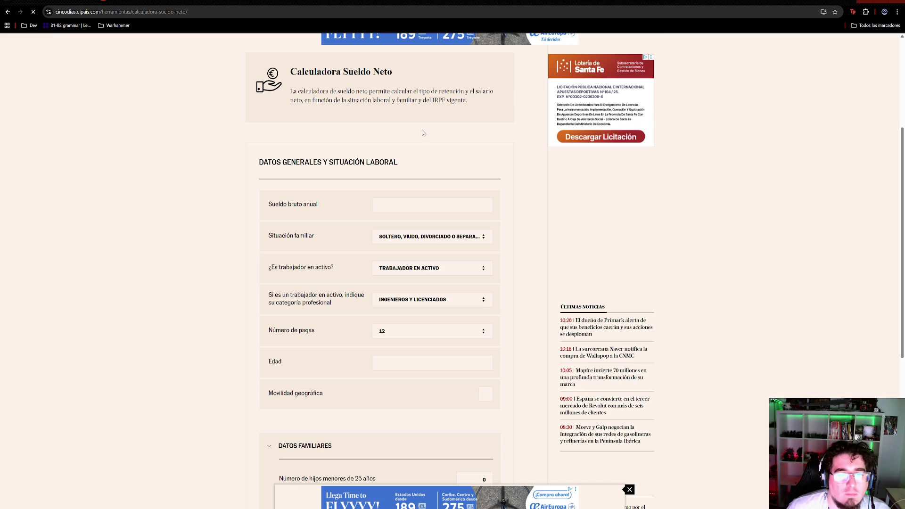
click(417, 204)
Enter 24000 as the annual gross salary, choose the Ingenieros técnicos category, and set age 30
text(24000)
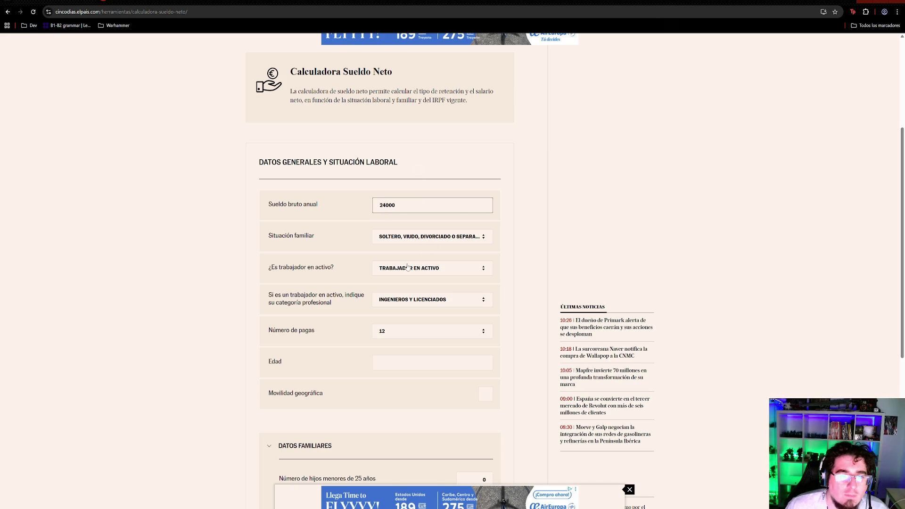
click(399, 300)
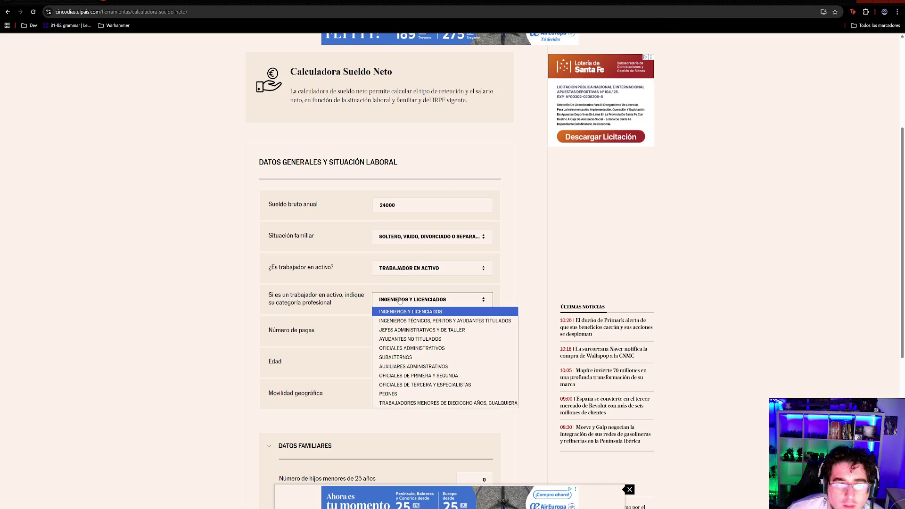
click(443, 321)
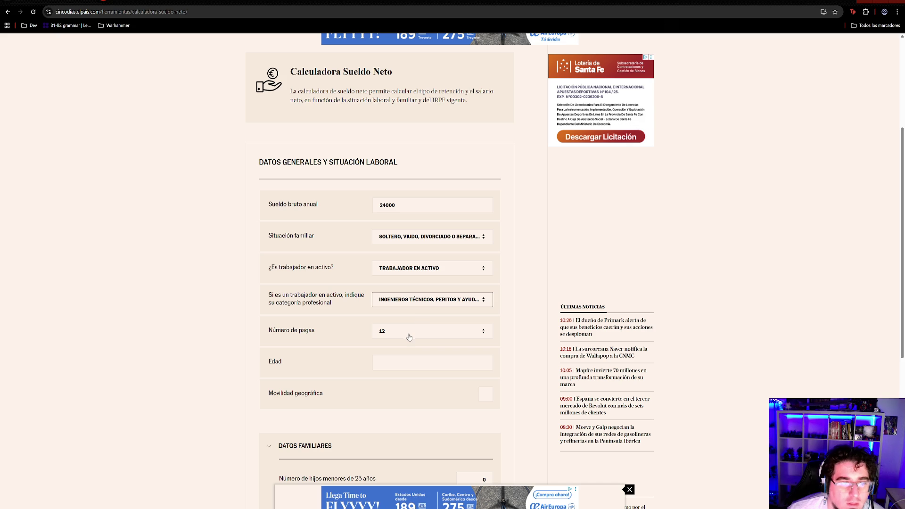
click(425, 364)
text(30)
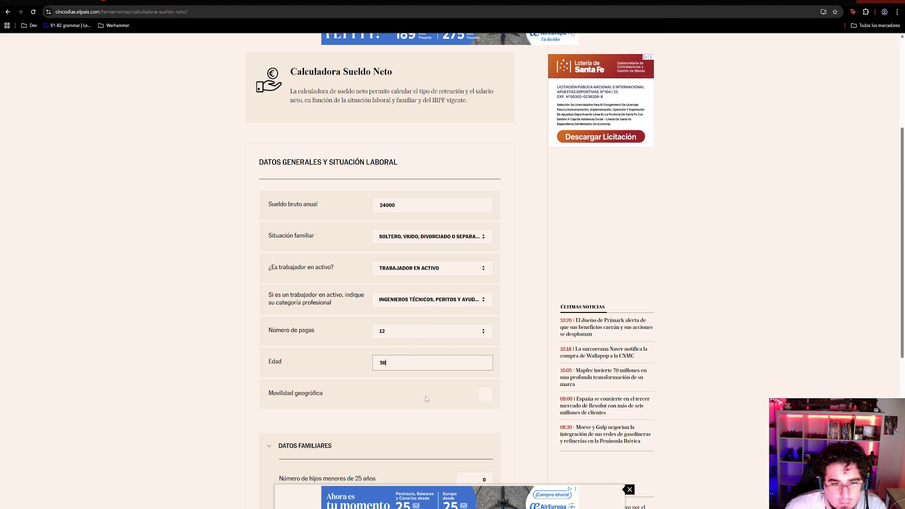
Collapse Datos Familiares and calculate: 19.202,40 € net annual, 1.600,20 € monthly
scroll(431, 372, down, 2)
scroll(377, 283, down, 3)
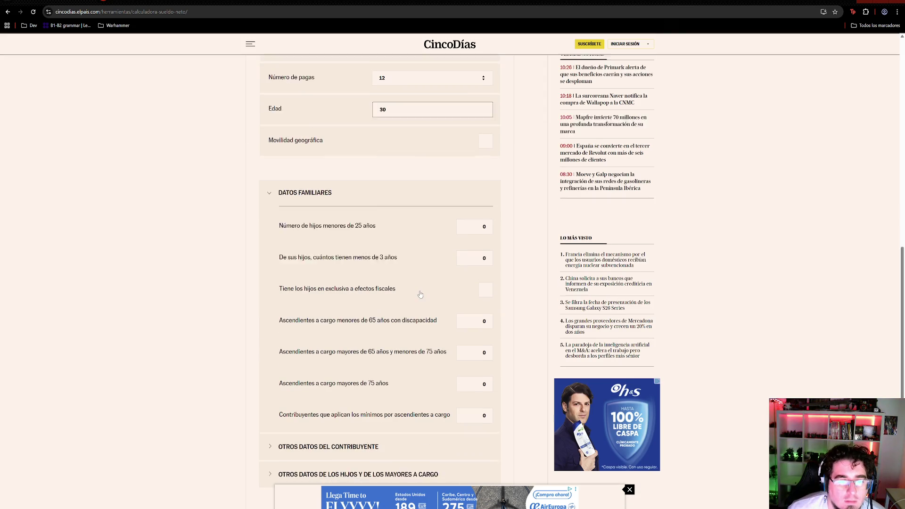
click(268, 191)
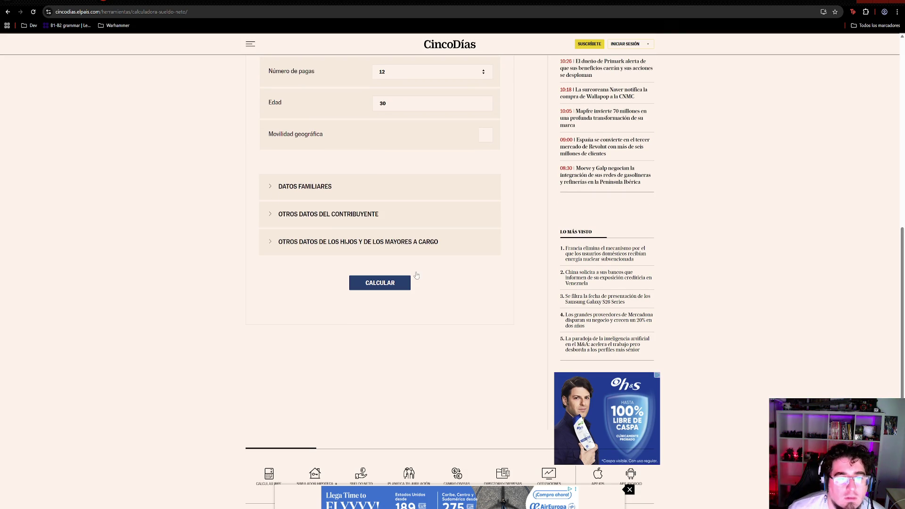
click(402, 293)
scroll(336, 184, down, 5)
scroll(455, 223, up, 2)
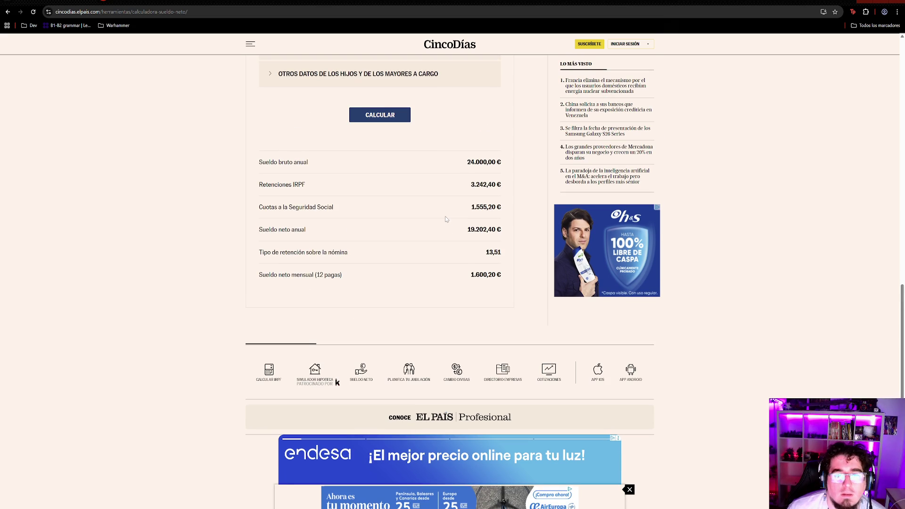
drag(470, 274, 509, 277)
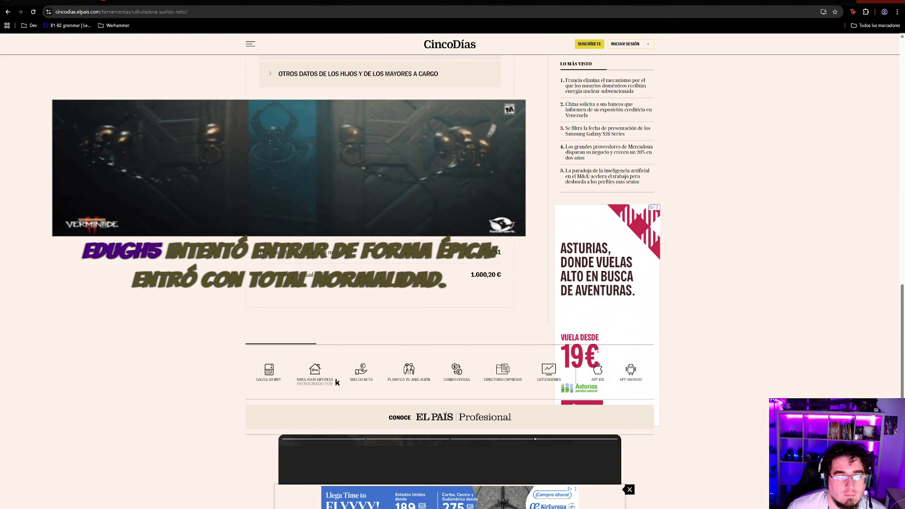
drag(415, 269, 500, 275)
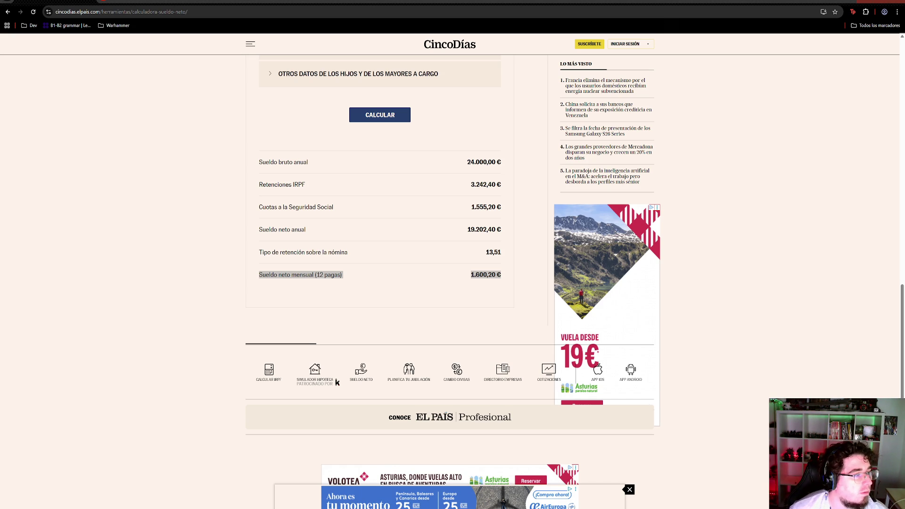
click(493, 277)
drag(467, 161, 501, 162)
click(500, 162)
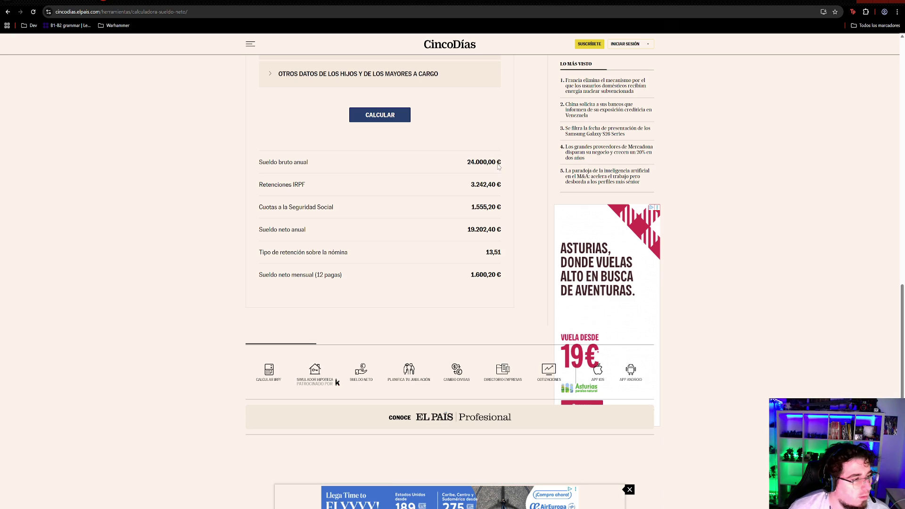
drag(469, 162, 503, 164)
click(502, 164)
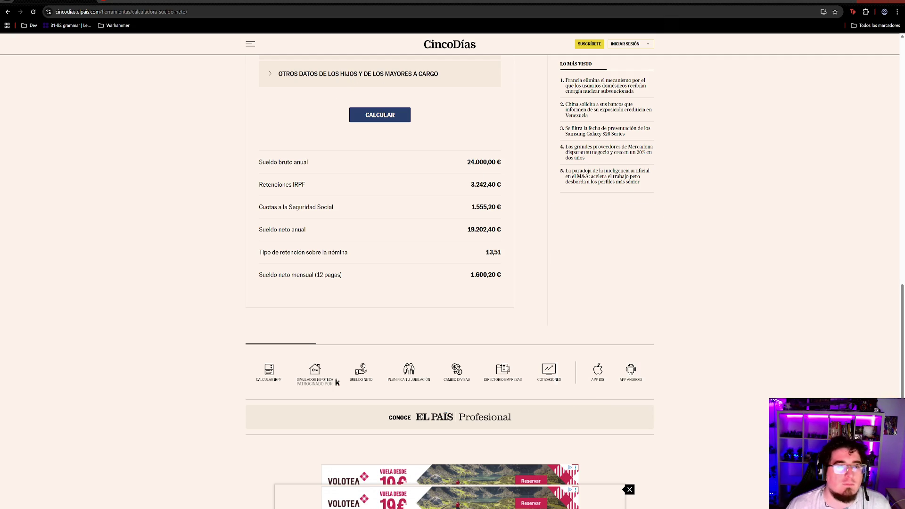
mouse_move(471, 185)
mouse_down()
mouse_move(503, 190)
mouse_move(488, 231)
mouse_move(502, 238)
mouse_up()
click(486, 184)
click(500, 236)
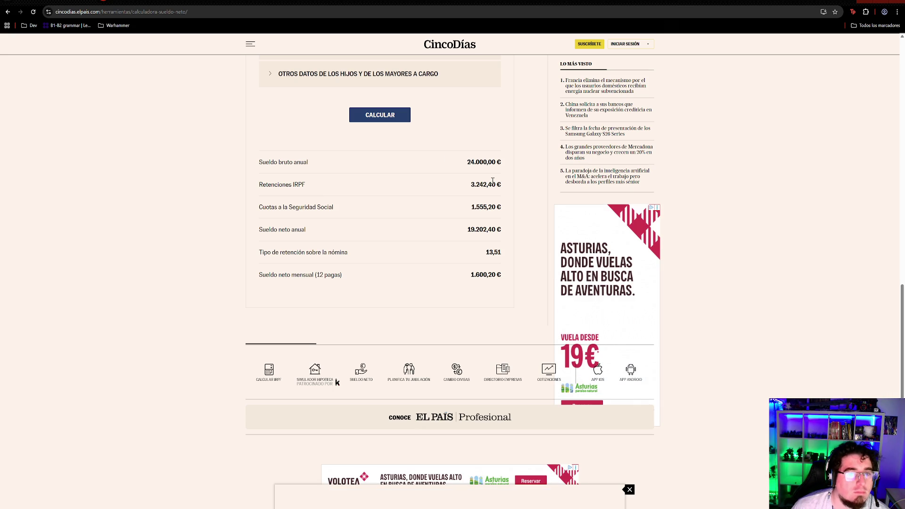
drag(467, 161, 502, 164)
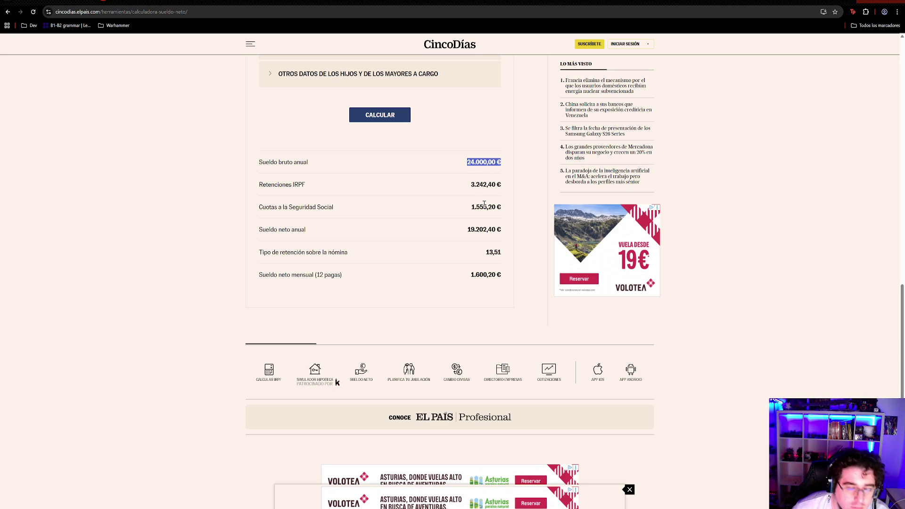
Change the annual gross salary to 240000 and recalculate the net salary
scroll(529, 197, up, 2)
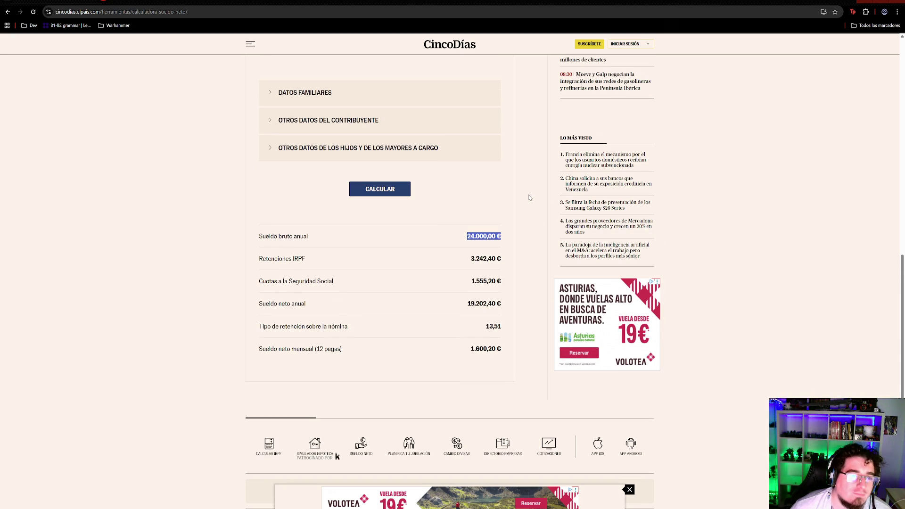
scroll(512, 211, up, 7)
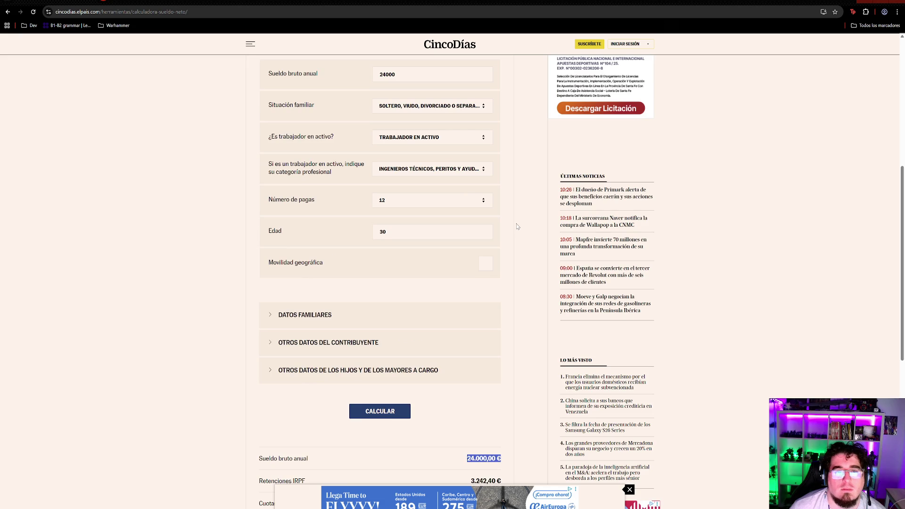
click(391, 149)
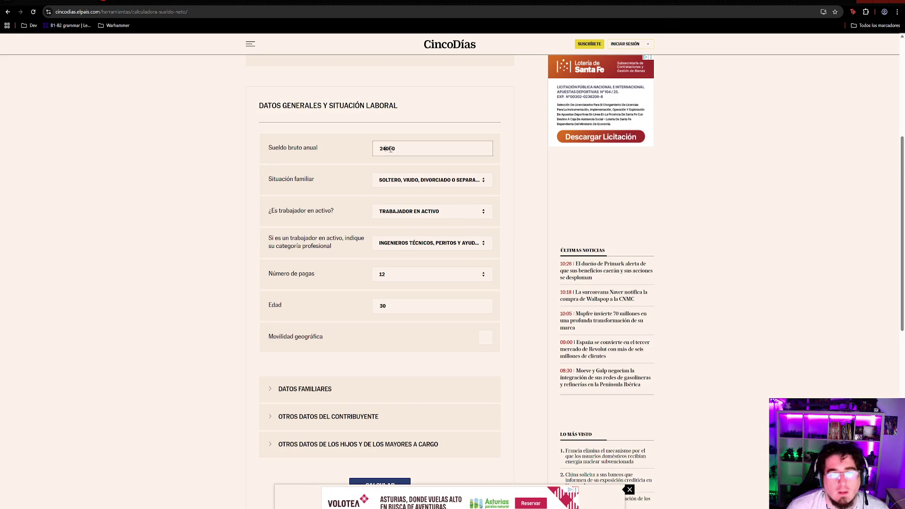
text(0)
scroll(410, 200, down, 3)
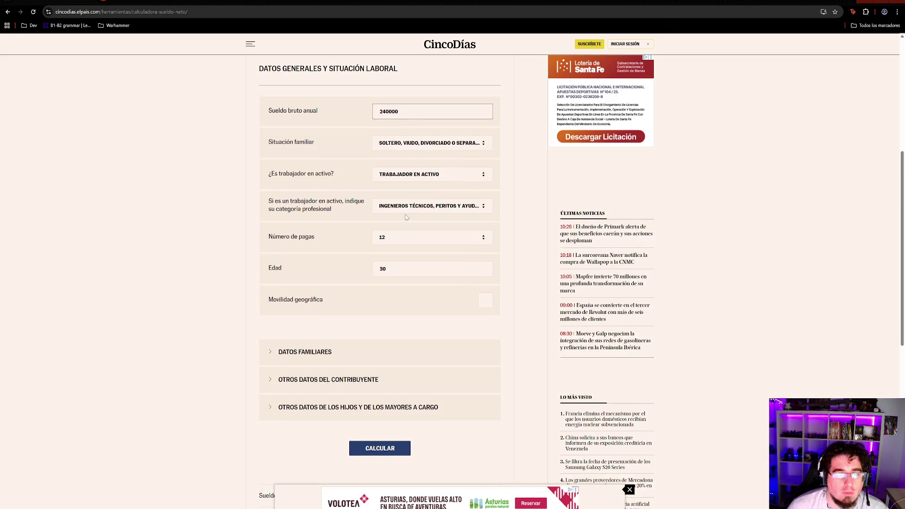
click(382, 336)
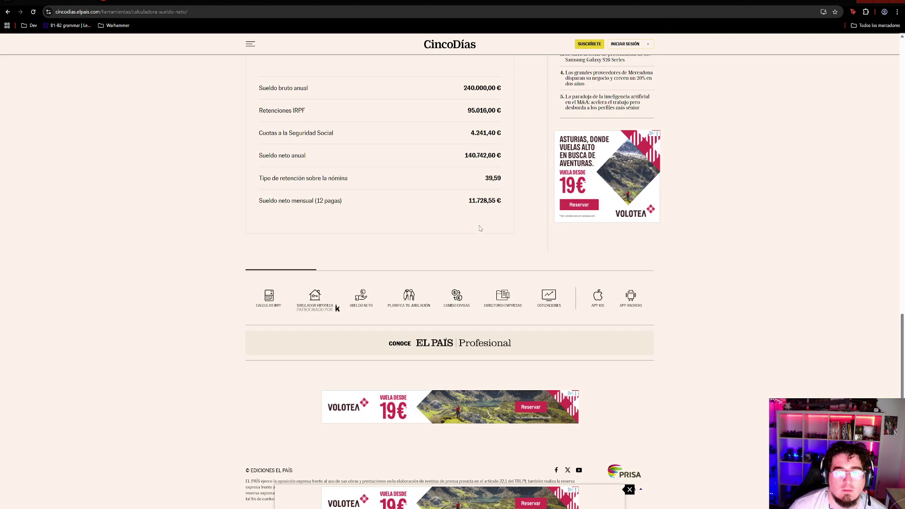
scroll(481, 220, up, 3)
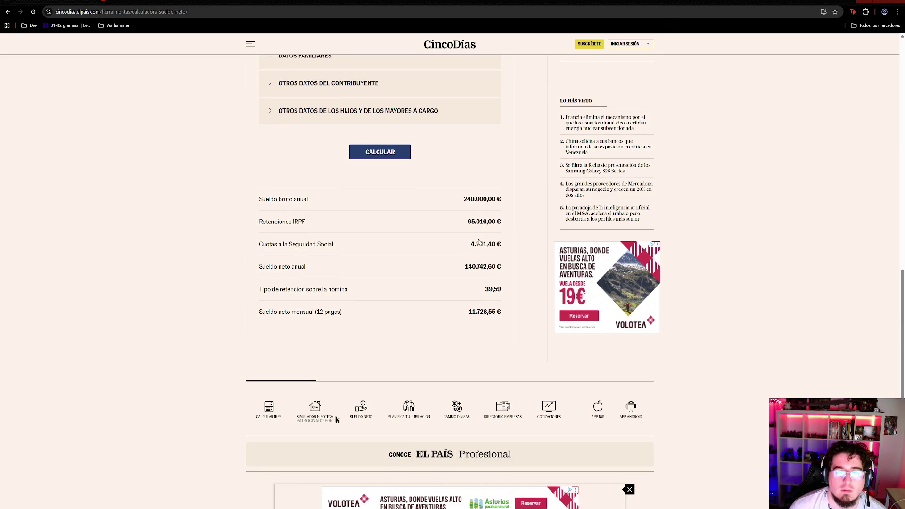
Highlight the 140.742,60 € net annual and 11.728,55 € monthly figures, then return to Google results
drag(468, 265, 503, 269)
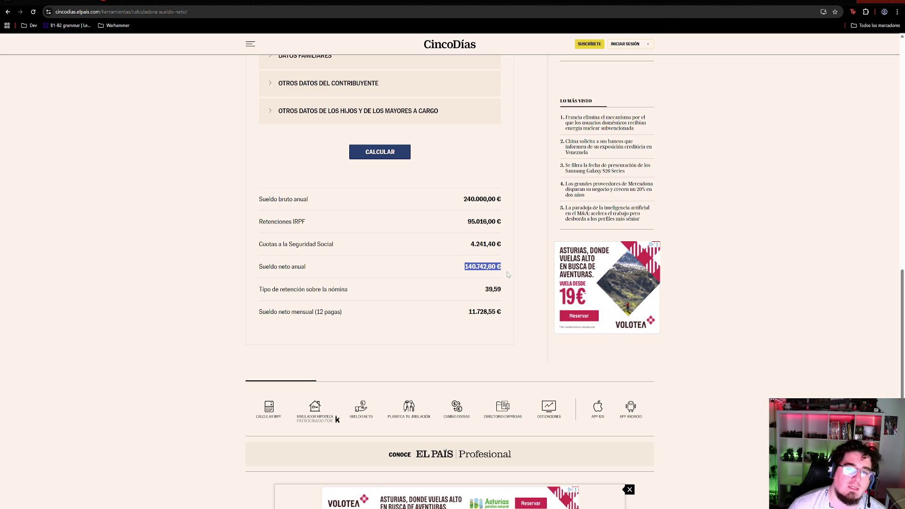
click(492, 265)
drag(468, 312, 502, 311)
click(504, 311)
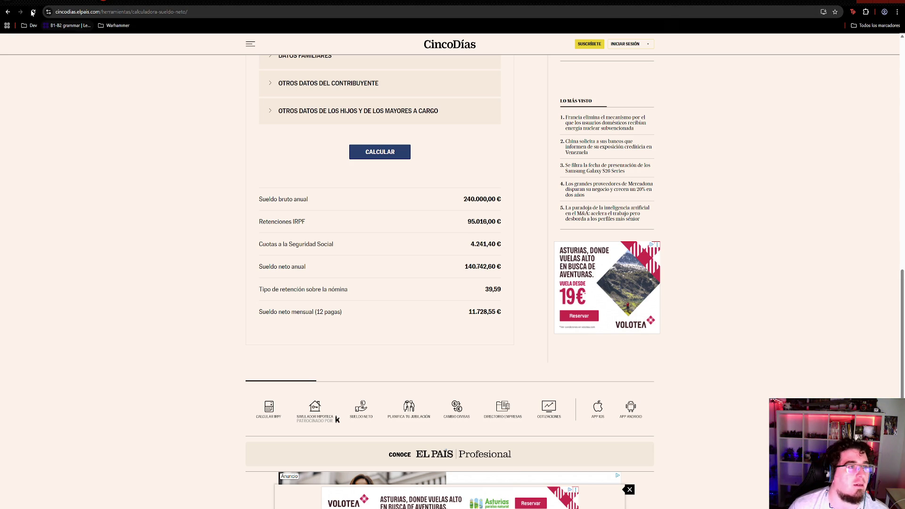
click(7, 12)
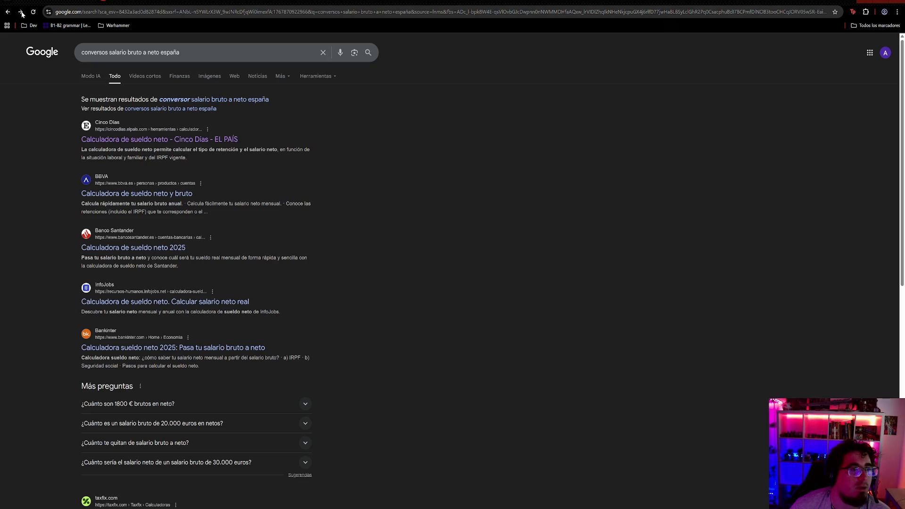
Return to the calculator, change the gross salary from 240000 to 24000, and recalculate
click(21, 13)
scroll(438, 124, up, 5)
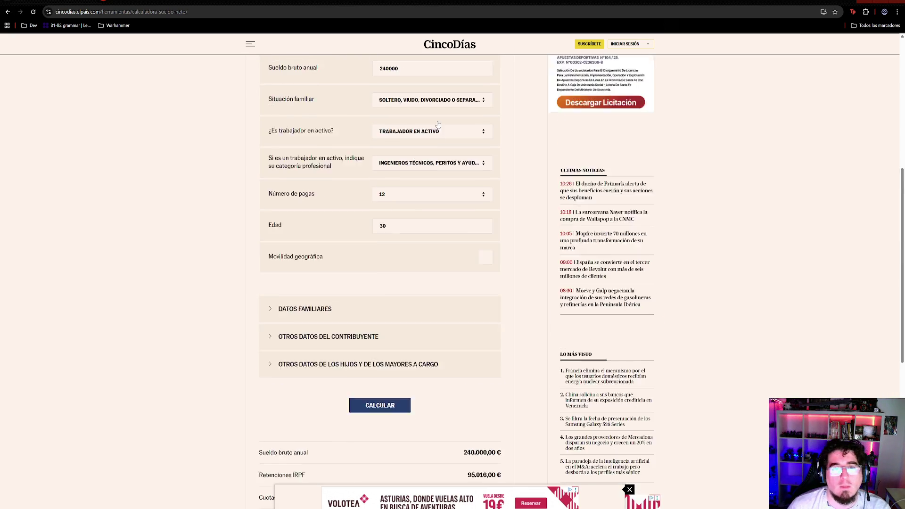
scroll(437, 124, up, 1)
click(412, 111)
key(BackSpace)
click(380, 447)
scroll(424, 226, down, 9)
scroll(478, 241, up, 2)
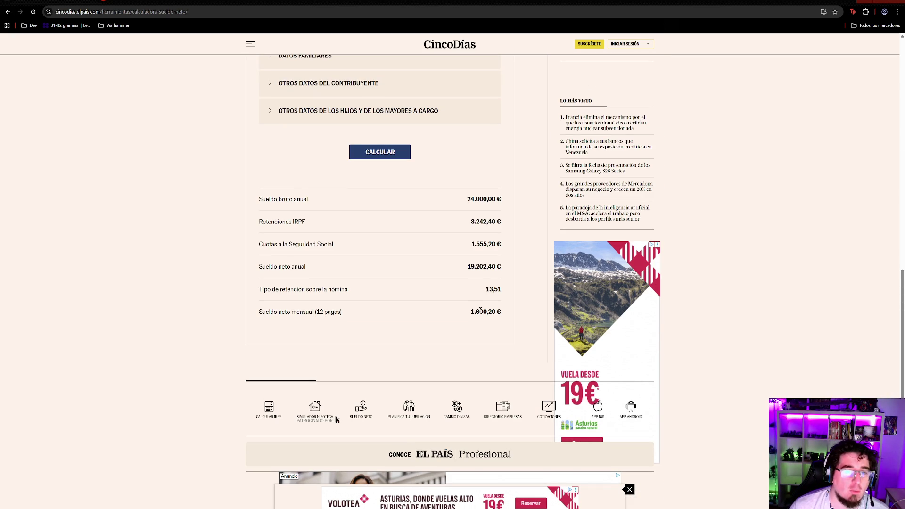
Highlight the resulting 1.600,20 € net monthly salary to review it
drag(470, 312, 506, 312)
click(495, 309)
drag(504, 315, 458, 313)
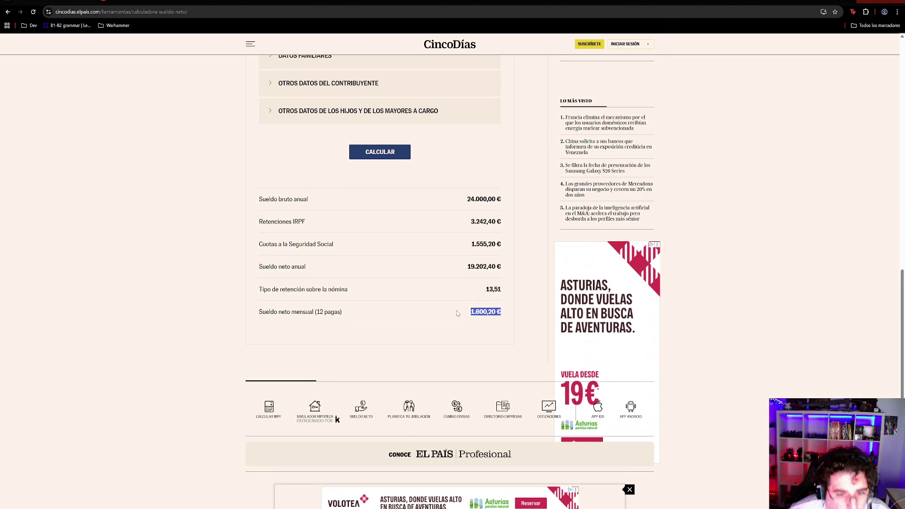
click(460, 321)
scroll(432, 194, up, 2)
scroll(432, 194, up, 2)
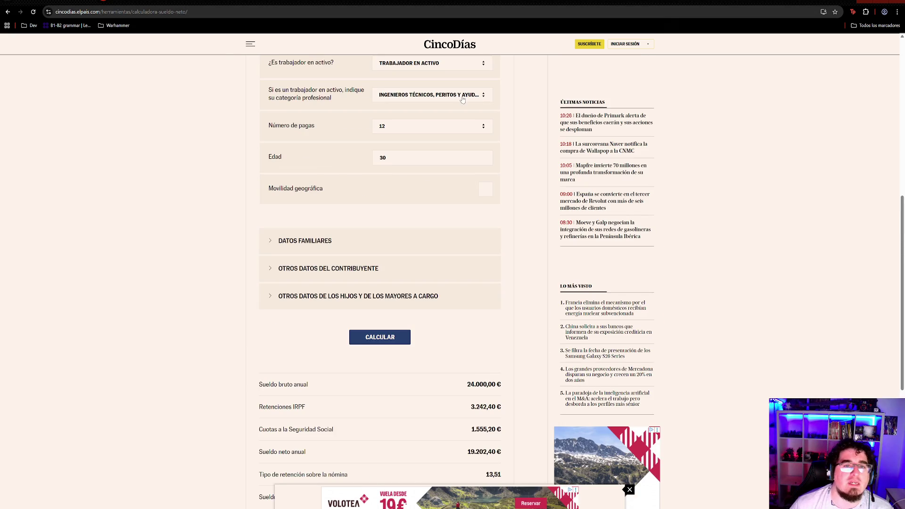
scroll(497, 335, down, 3)
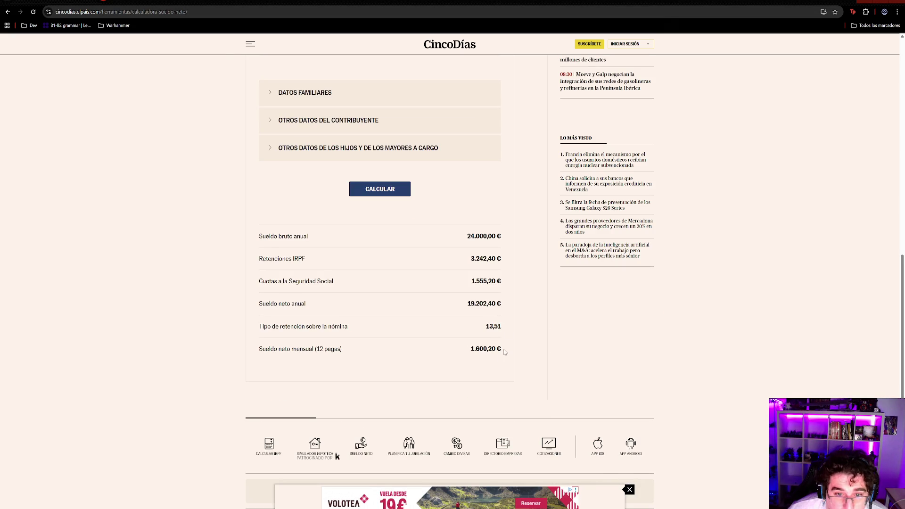
drag(502, 351, 470, 348)
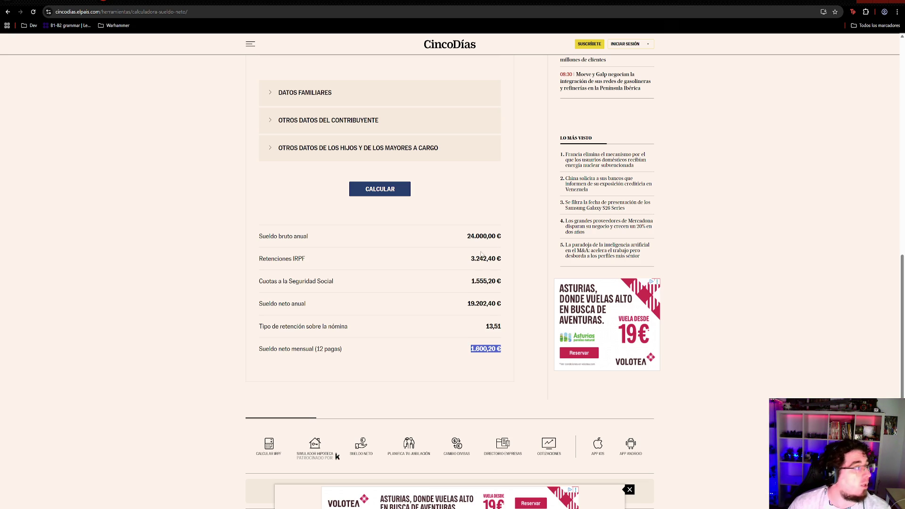
scroll(377, 179, up, 5)
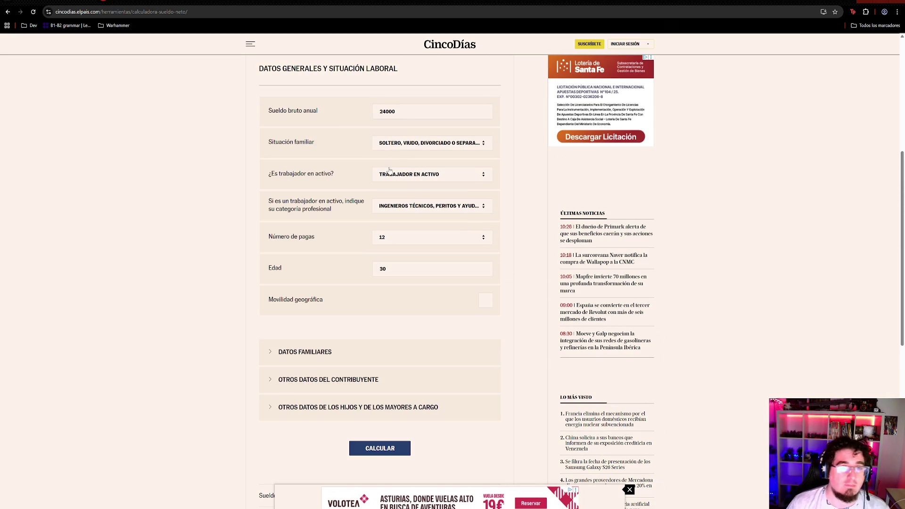
Recalculate for 240000 gross and review 240.000,00 € gross, 95.016,00 € IRPF, 140.742,60 € net annual
click(406, 118)
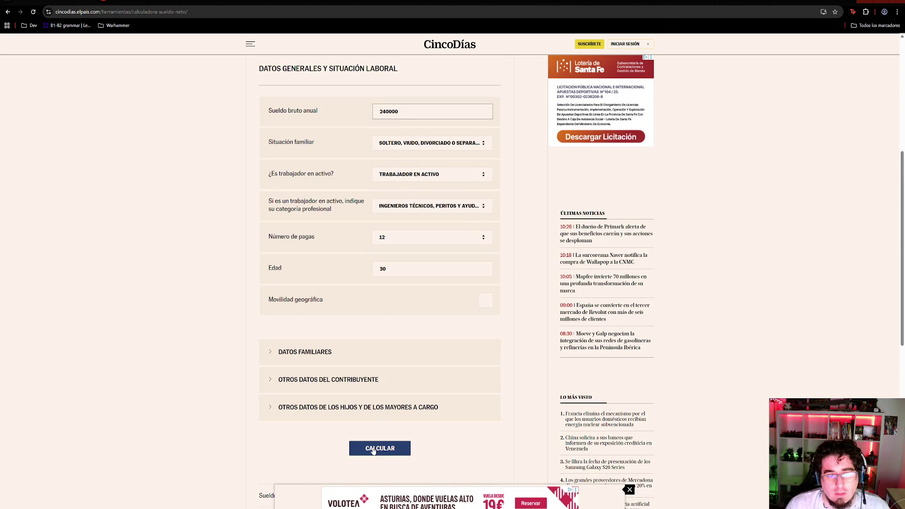
click(373, 451)
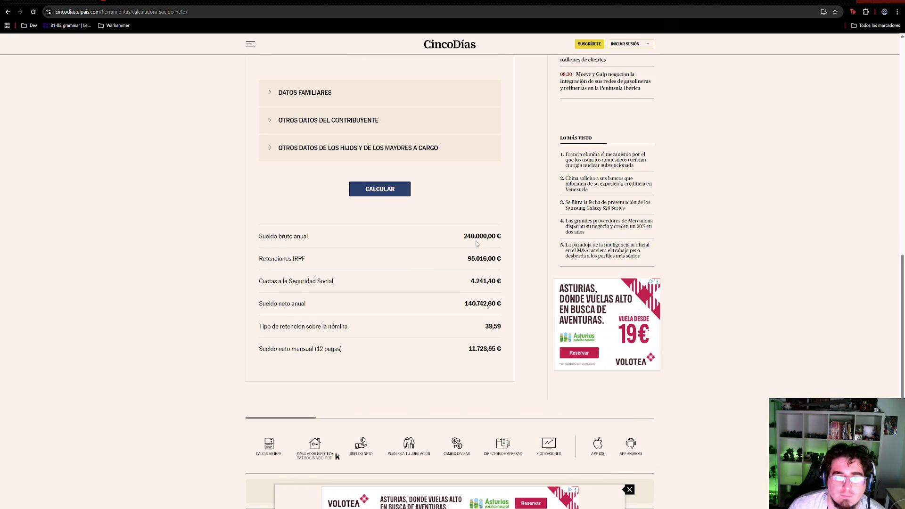
double_click(479, 236)
click(461, 259)
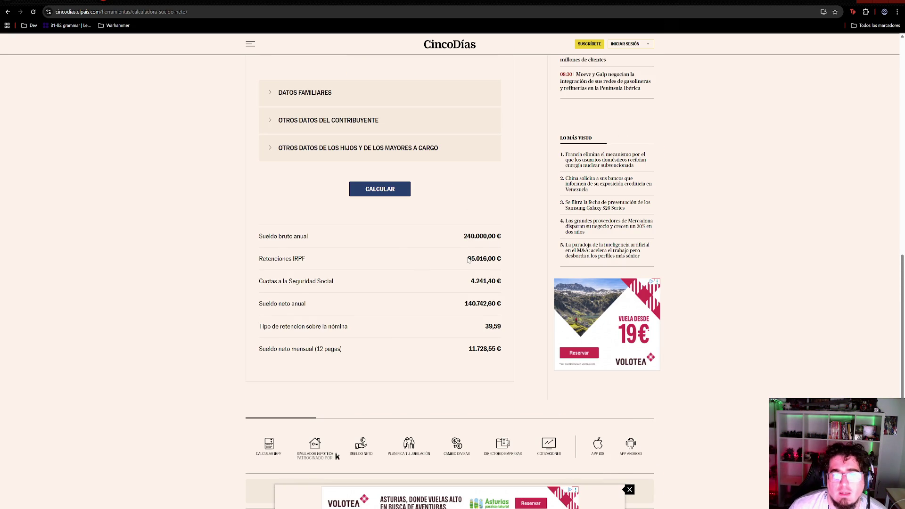
double_click(472, 258)
click(471, 260)
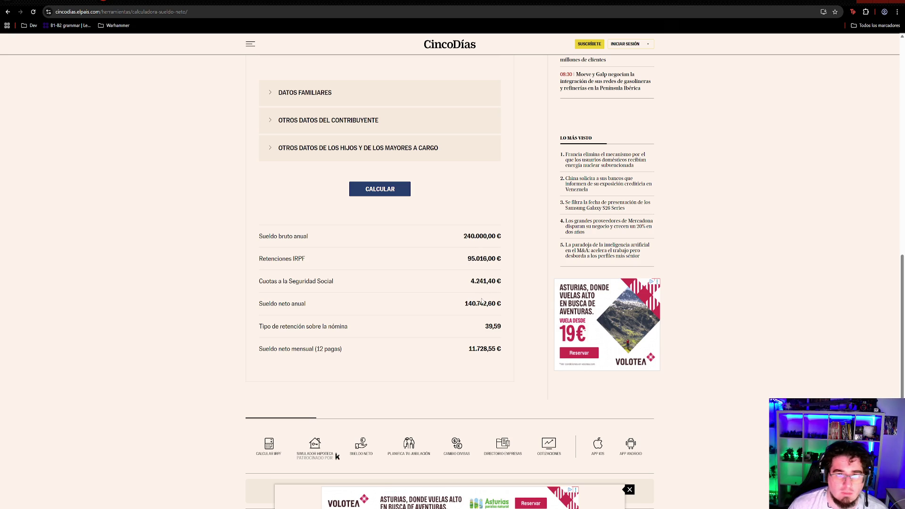
drag(464, 304, 508, 305)
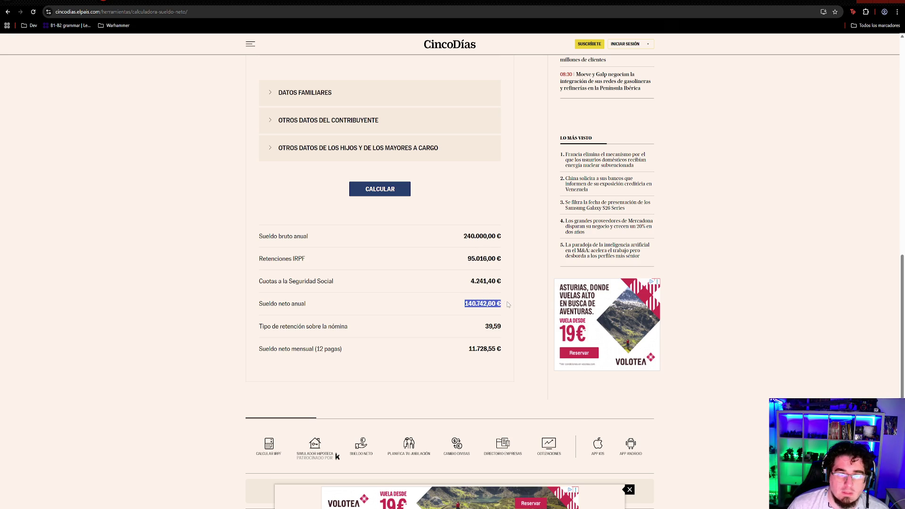
click(489, 237)
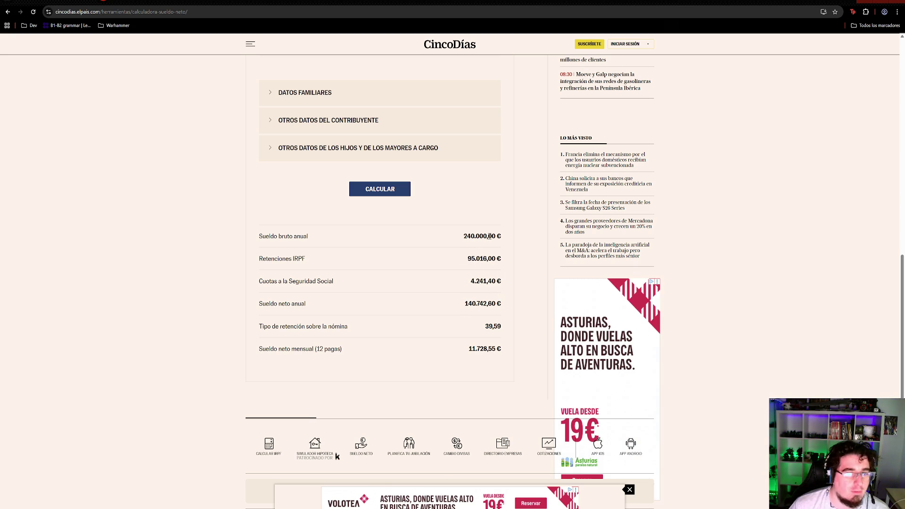
Highlight the 39,59 withholding rate, 11.728,55 € monthly net, and 240.000,00 € gross figures
double_click(490, 326)
click(493, 315)
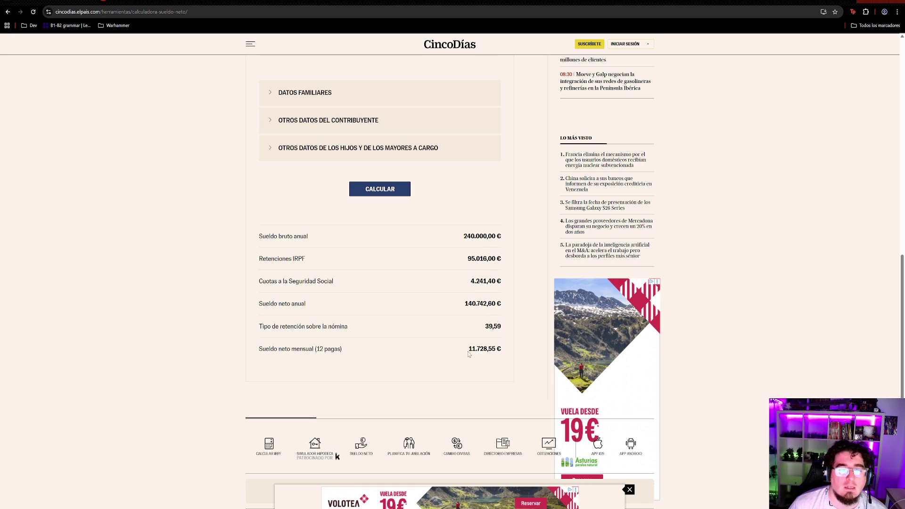
drag(469, 349, 501, 348)
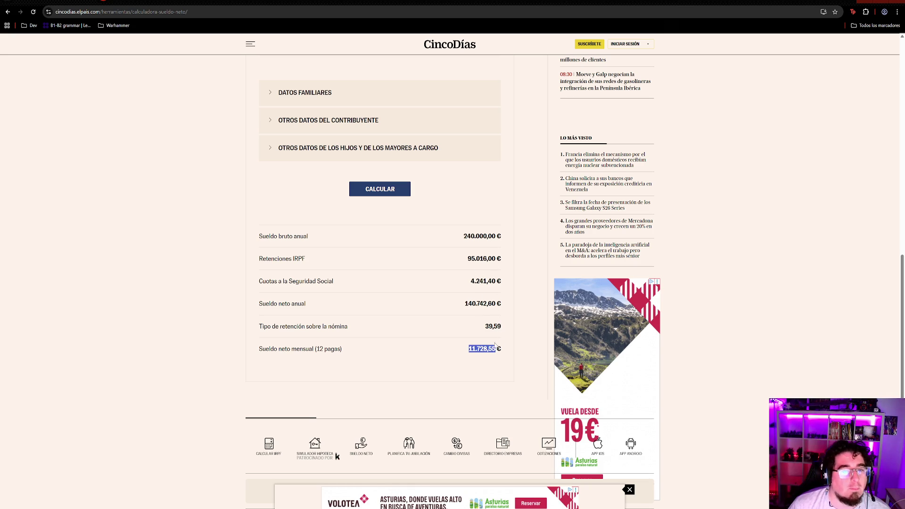
click(505, 347)
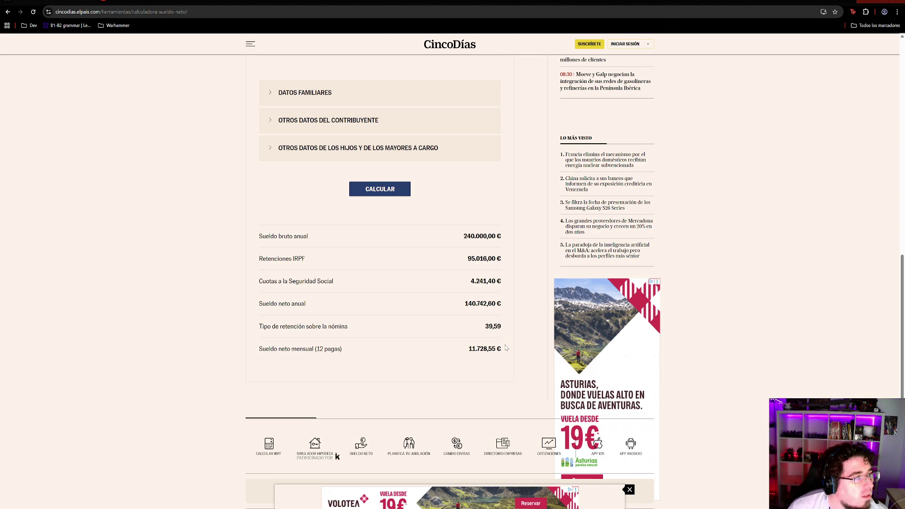
drag(465, 240, 505, 245)
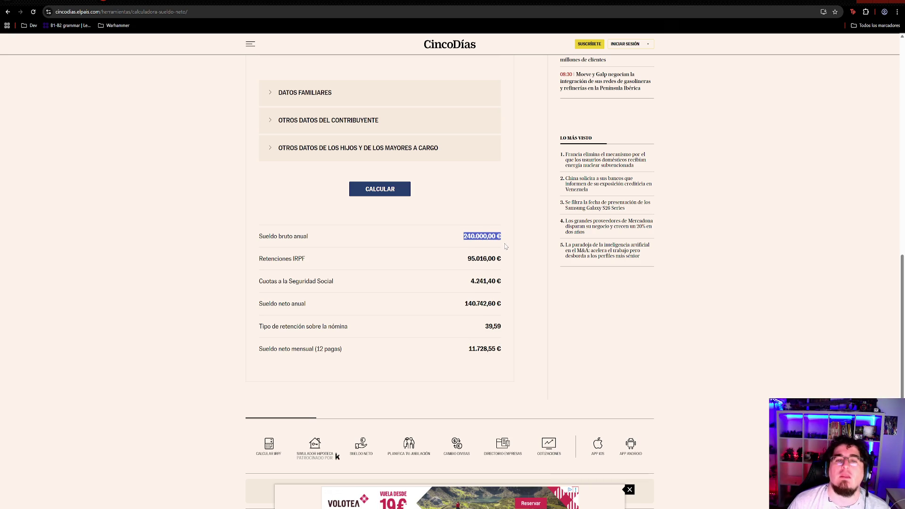
click(506, 370)
mouse_move(508, 359)
mouse_down()
mouse_move(495, 349)
mouse_move(453, 355)
mouse_move(505, 328)
mouse_up()
click(460, 360)
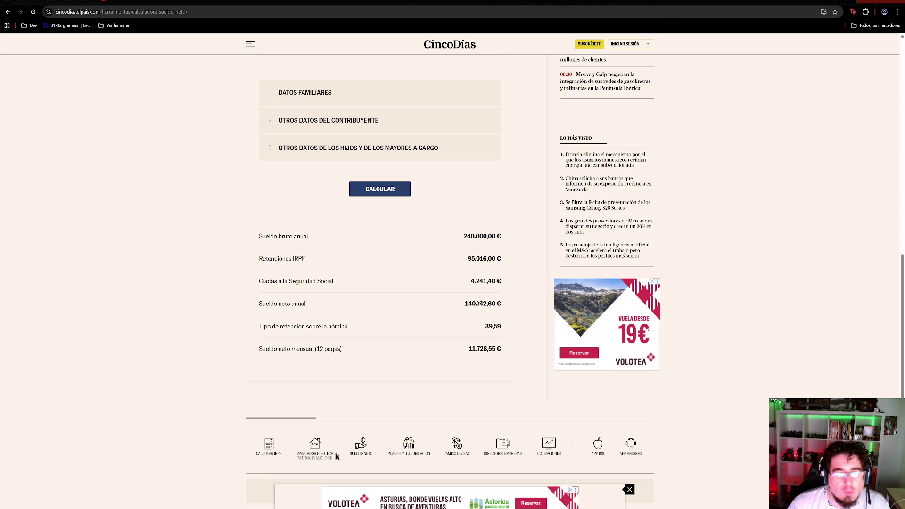
Recheck the 39,59 rate, 11.728,55 € monthly net and 240.000,00 € gross, then return to Unity
double_click(501, 328)
click(505, 334)
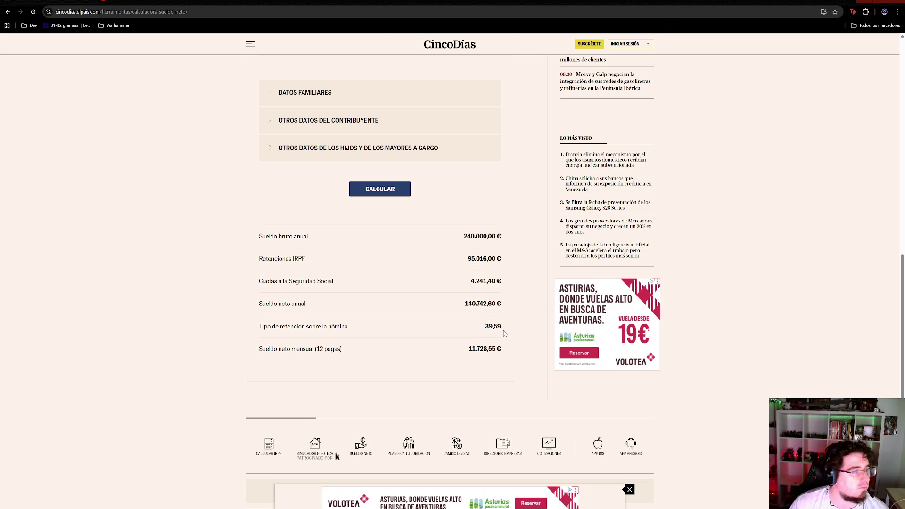
double_click(469, 351)
click(444, 368)
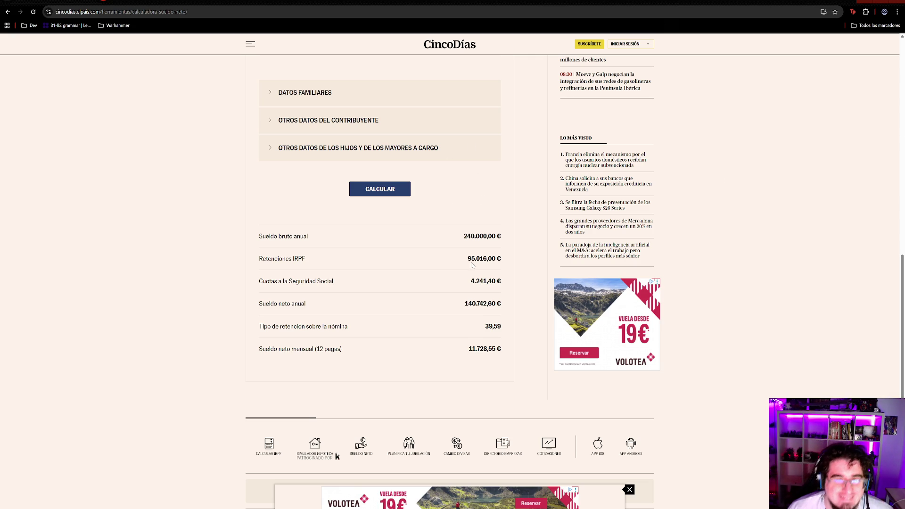
drag(462, 236, 514, 236)
drag(468, 349, 516, 353)
click(508, 356)
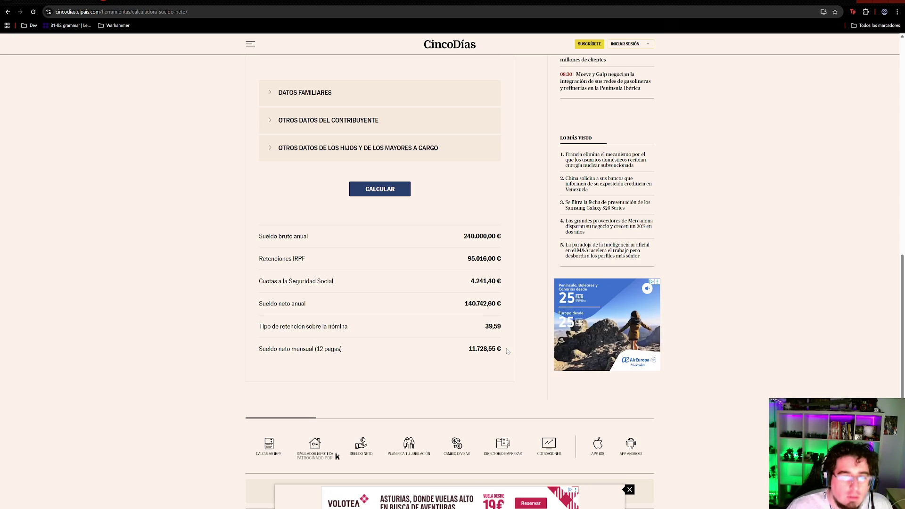
key(alt+Tab)
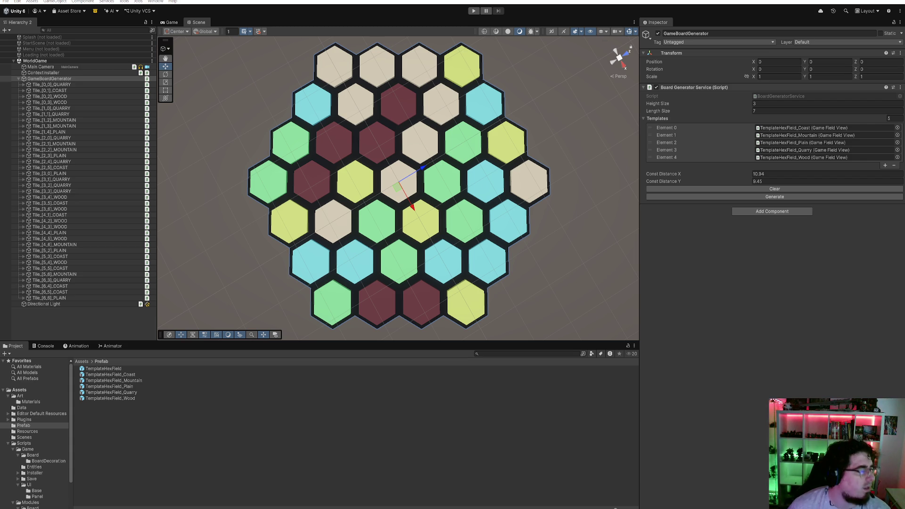
Click empty space in the Unity scene to deselect GameBoardGenerator, leaving the hex board unchanged
click(340, 404)
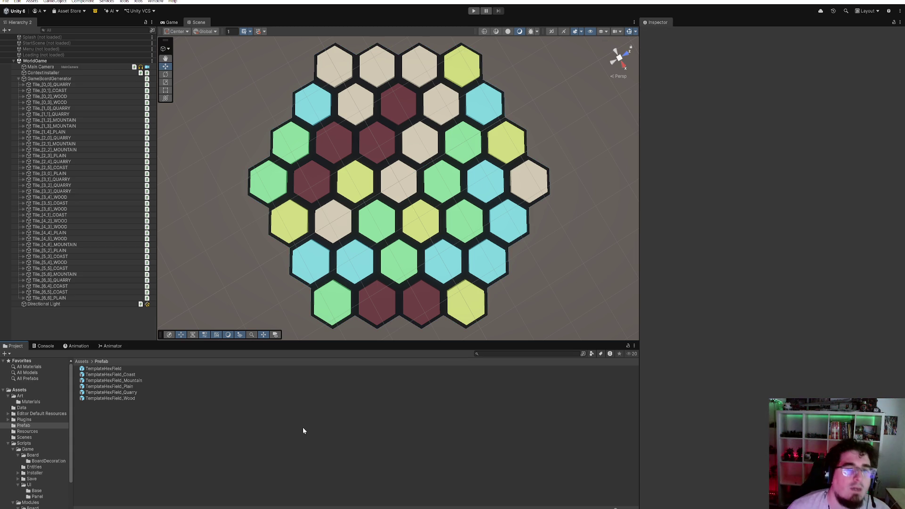